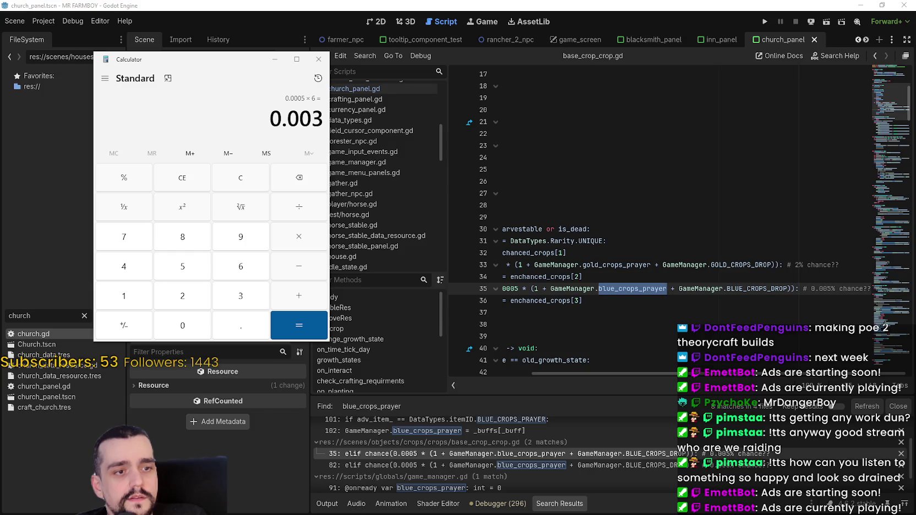
# - Inspect the 0.0005 blue_crops_prayer chance on line 35 of base_crop_crop.gd, then open church.gd
pyautogui.moveTo(628, 288); pyautogui.dragTo(501, 289)
pyautogui.click(656, 288)
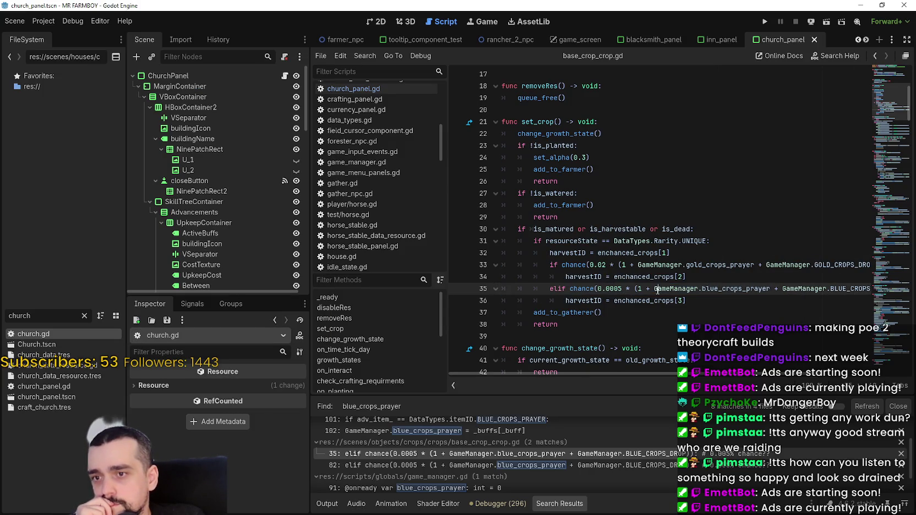
pyautogui.doubleClick(610, 286)
pyautogui.moveTo(733, 374); pyautogui.dragTo(812, 374)
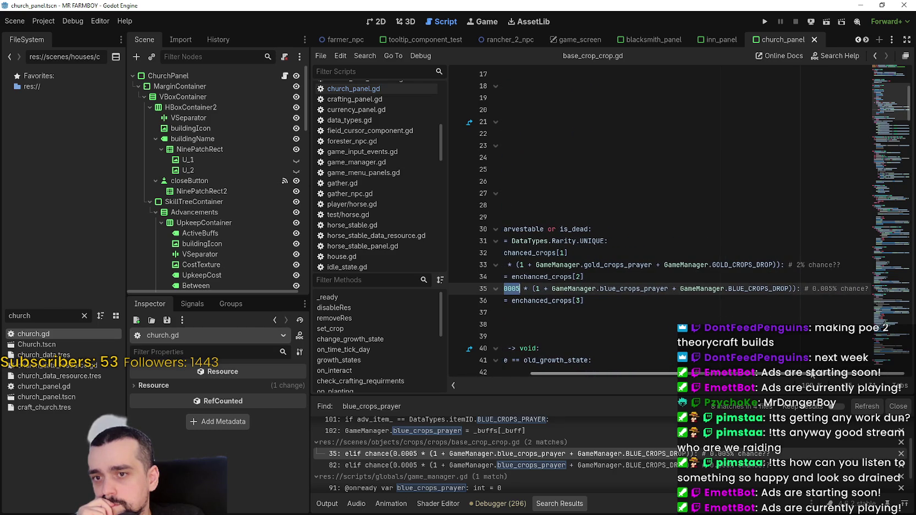
pyautogui.doubleClick(652, 291)
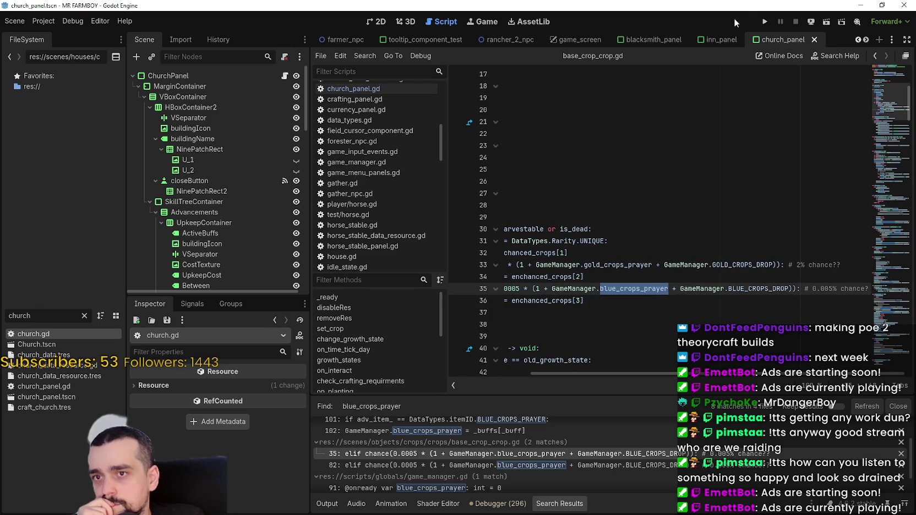
pyautogui.doubleClick(54, 334)
pyautogui.scroll(3, 702, 237)
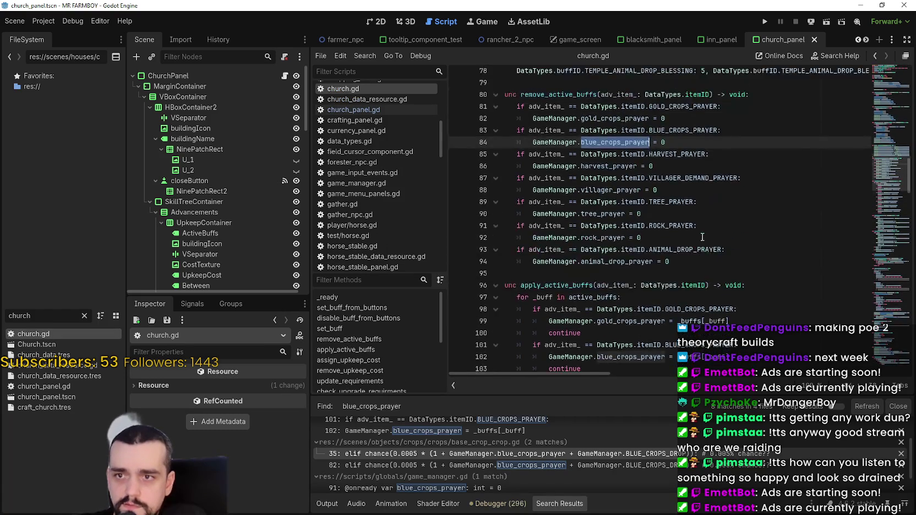
pyautogui.scroll(7, 702, 236)
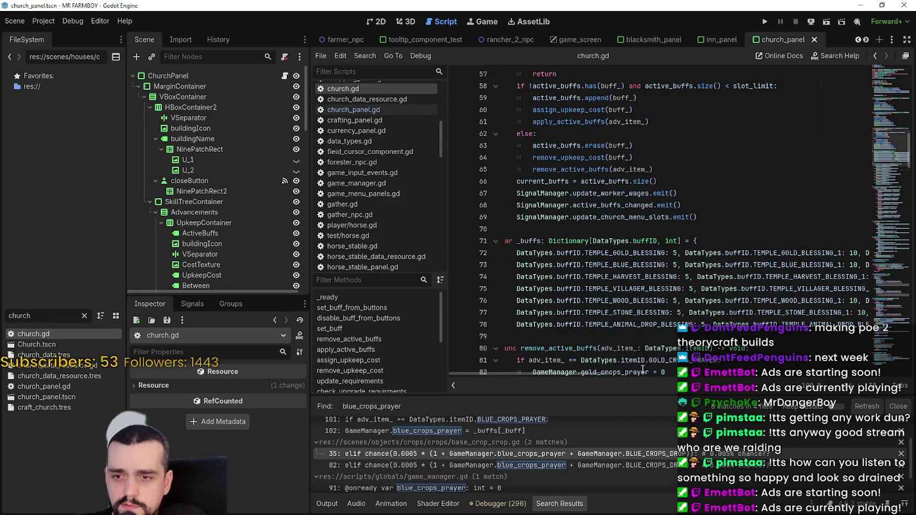
pyautogui.hscroll(5, 602, 375)
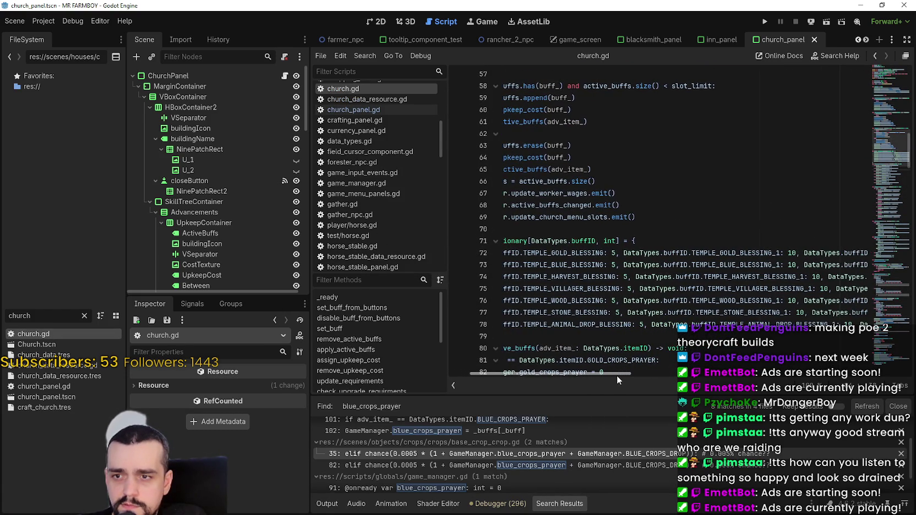
pyautogui.moveTo(617, 375)
pyautogui.mouseDown()
pyautogui.moveTo(679, 379)
pyautogui.moveTo(624, 374)
pyautogui.moveTo(589, 378)
pyautogui.moveTo(633, 387)
pyautogui.moveTo(591, 385)
pyautogui.mouseUp()
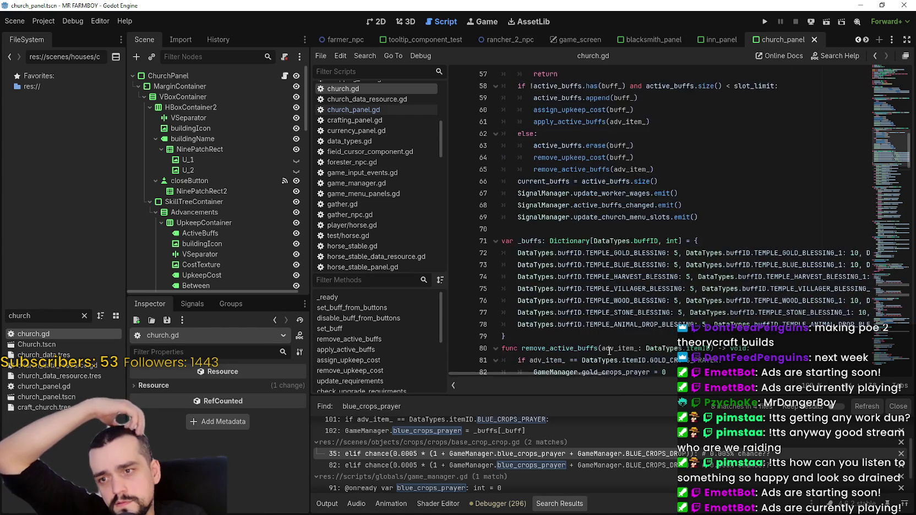
pyautogui.scroll(-4, 633, 319)
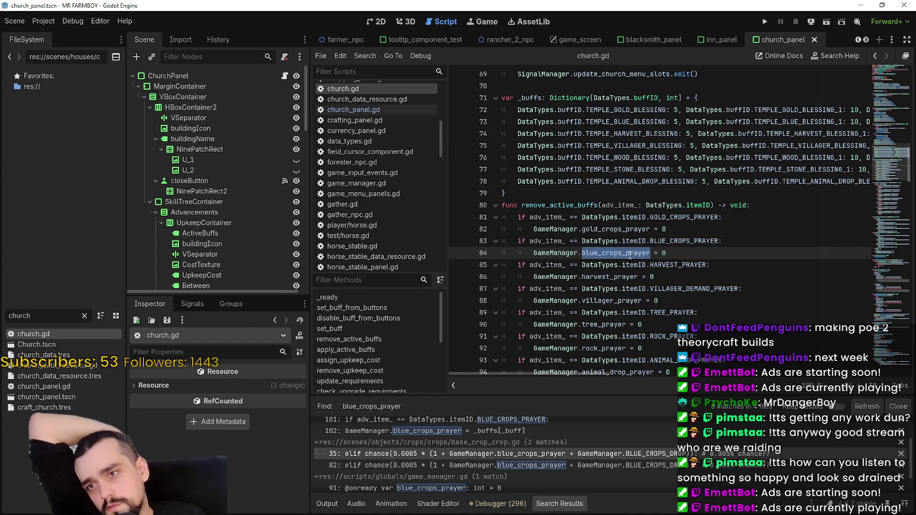
pyautogui.scroll(-7, 633, 259)
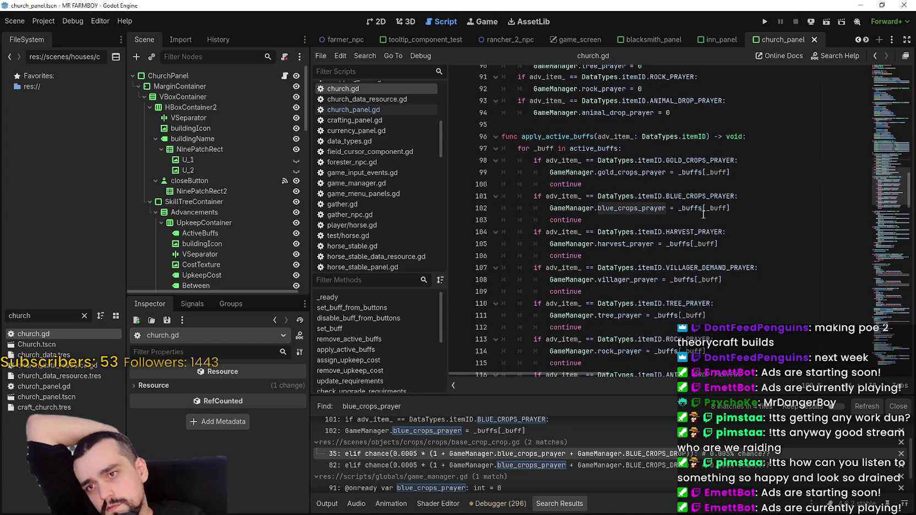
pyautogui.doubleClick(639, 208)
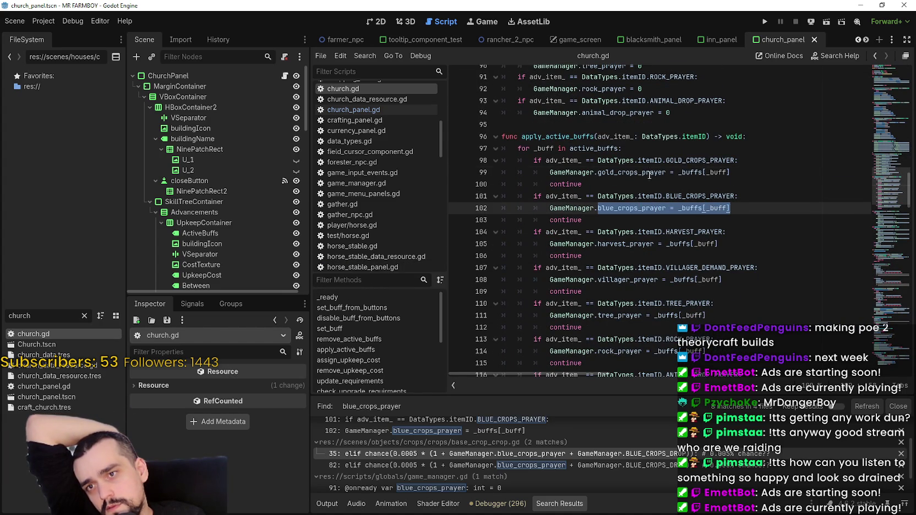
pyautogui.moveTo(598, 172); pyautogui.dragTo(702, 172)
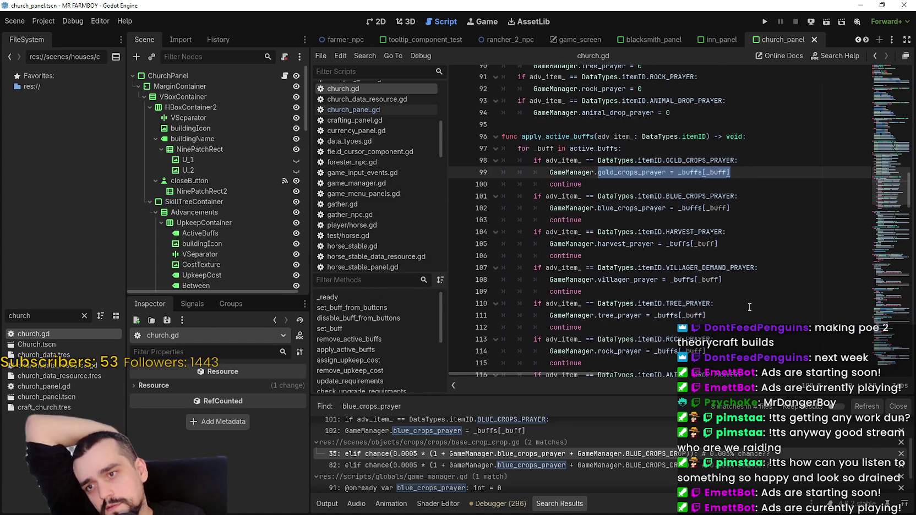
pyautogui.scroll(6, 750, 306)
pyautogui.scroll(3, 750, 305)
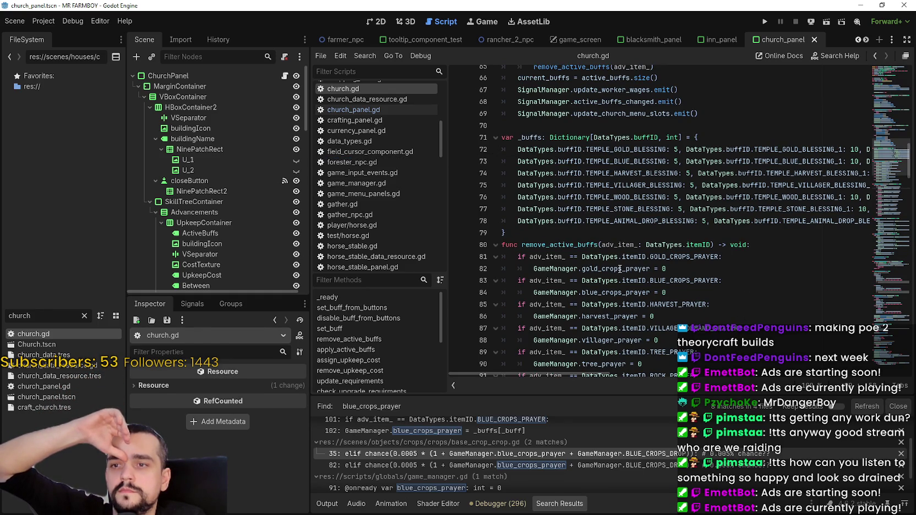
pyautogui.moveTo(619, 268)
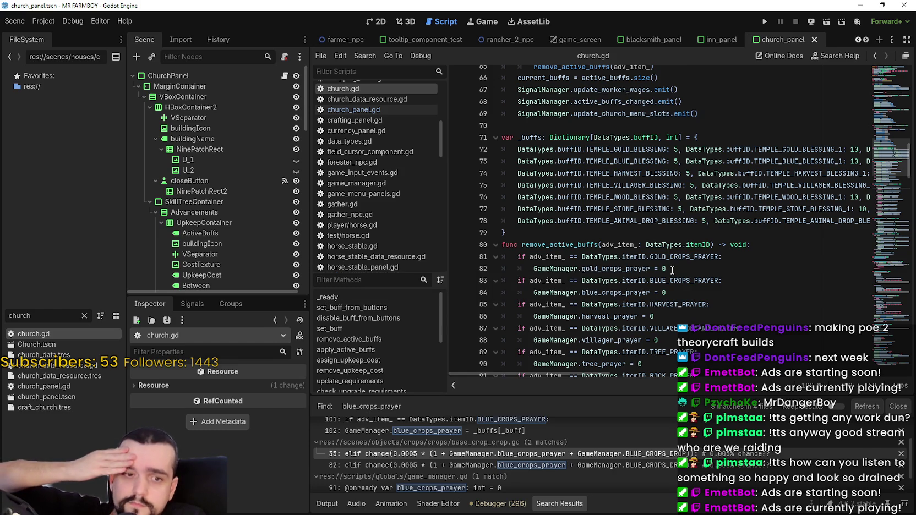
pyautogui.scroll(-2, 671, 269)
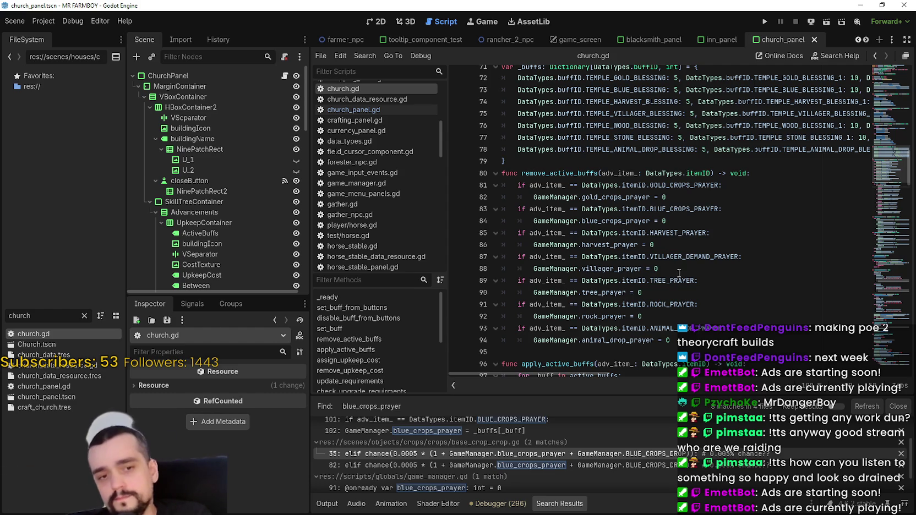
pyautogui.scroll(2, 682, 237)
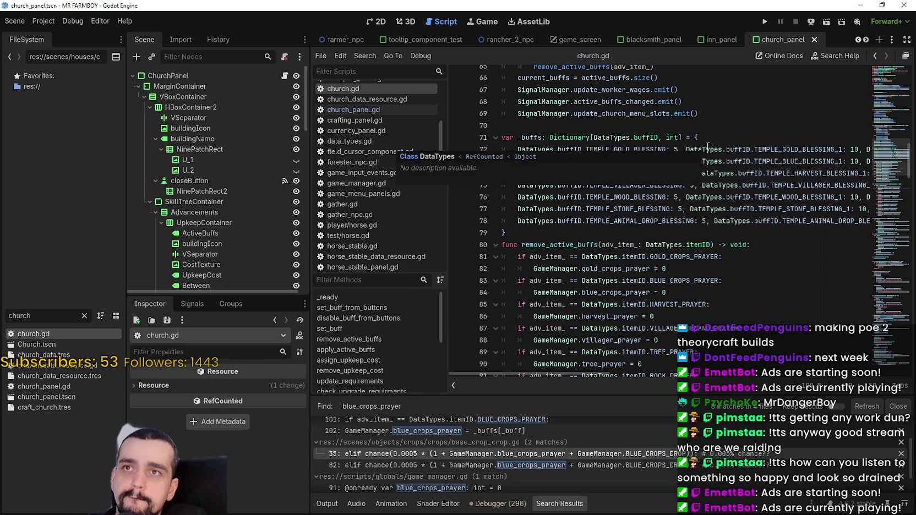
pyautogui.doubleClick(676, 149)
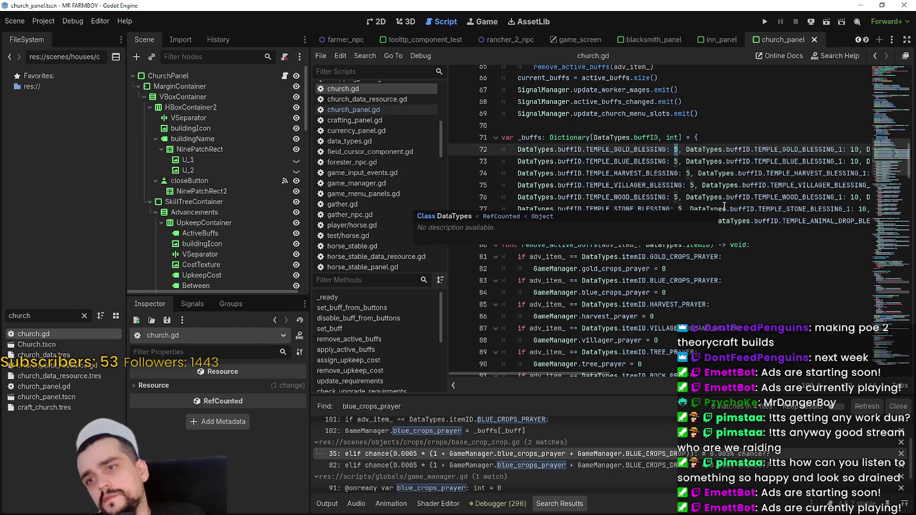
pyautogui.click(606, 136)
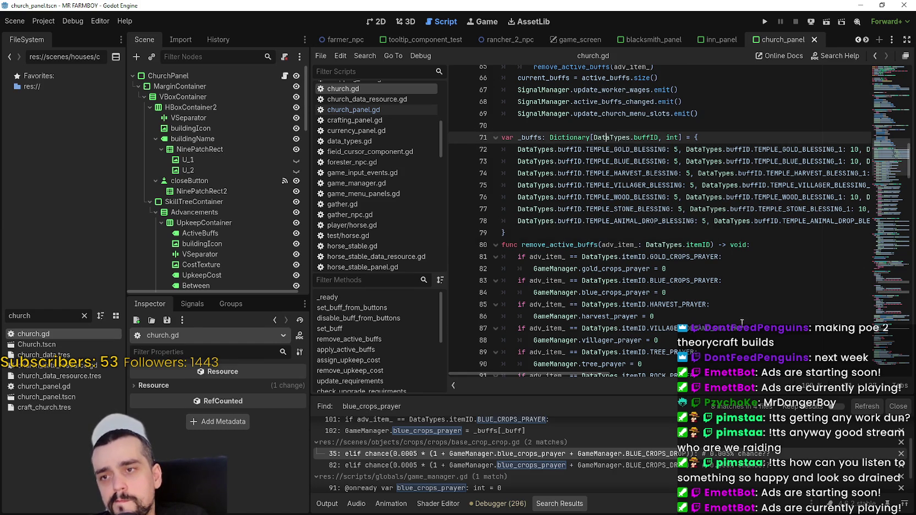
pyautogui.scroll(-6, 742, 322)
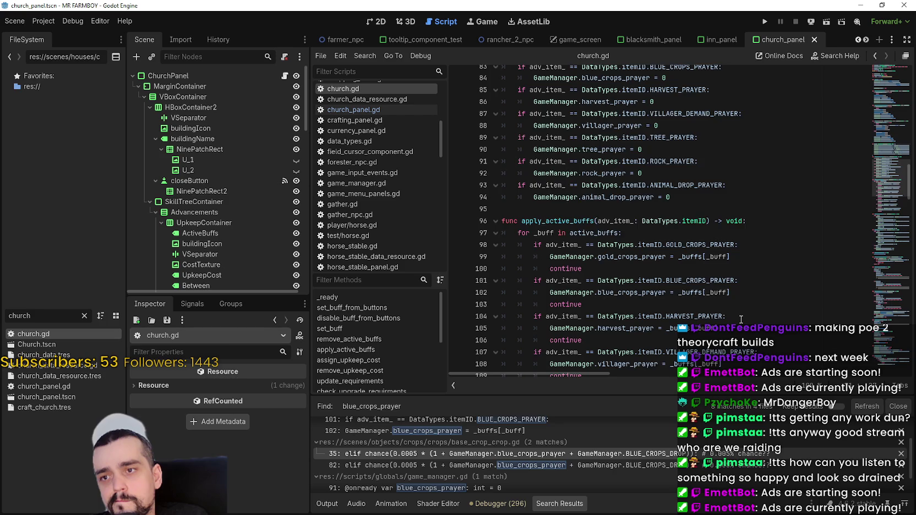
pyautogui.scroll(-3, 741, 319)
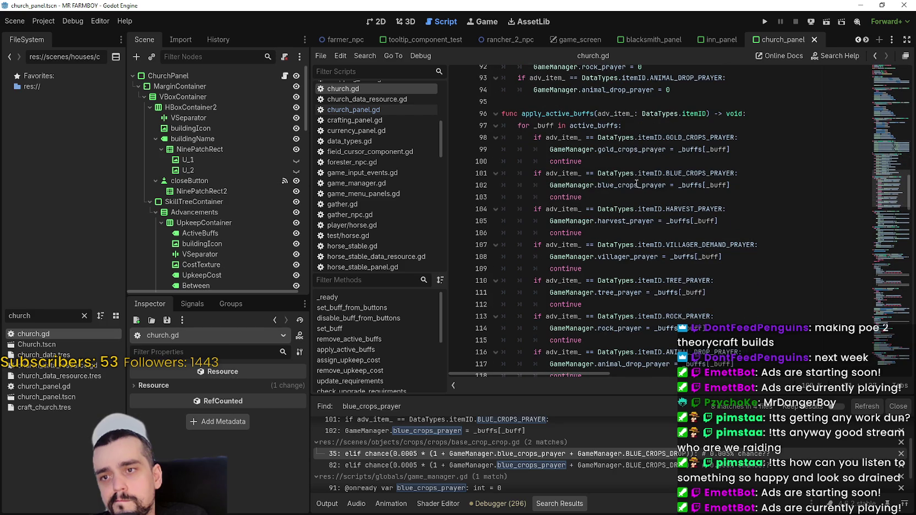
pyautogui.moveTo(636, 183)
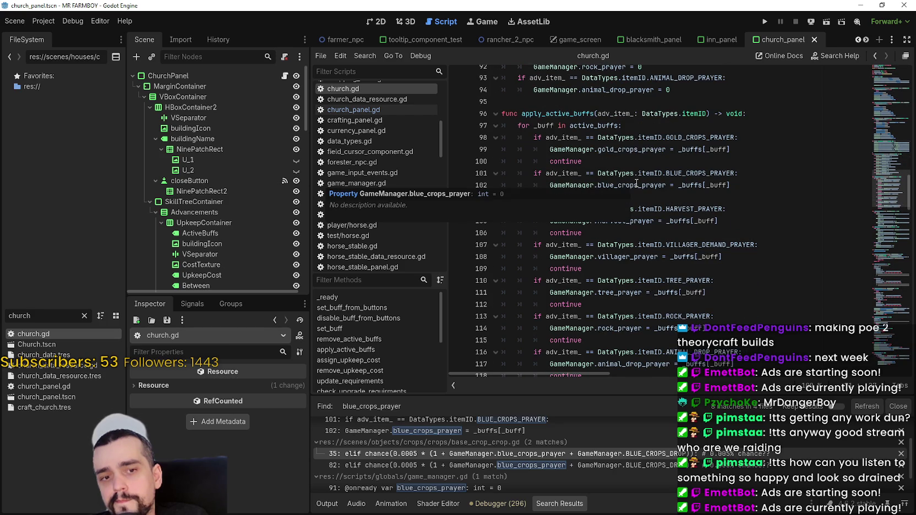
pyautogui.scroll(5, 697, 214)
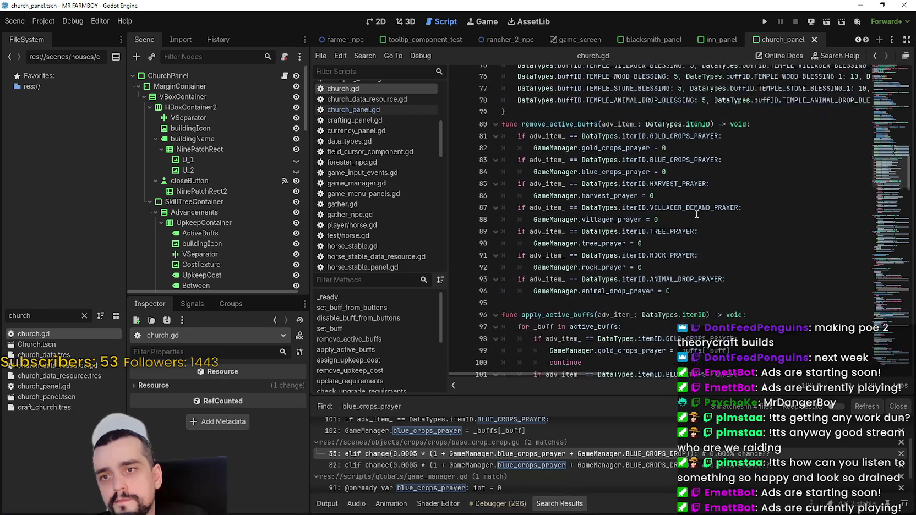
pyautogui.scroll(4, 696, 214)
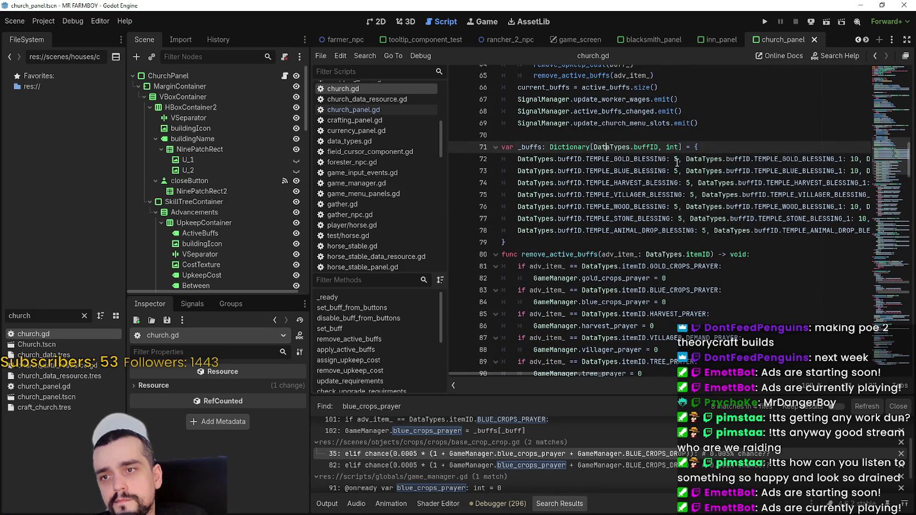
pyautogui.doubleClick(676, 159)
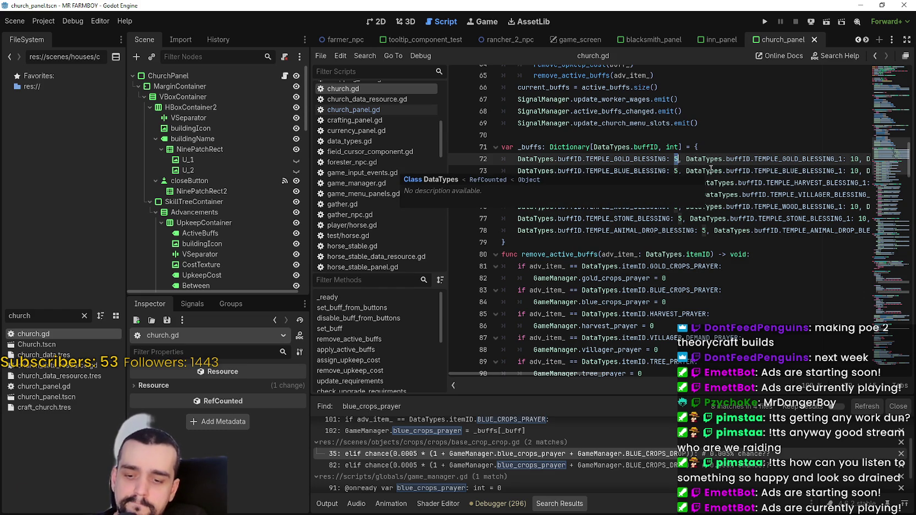
pyautogui.scroll(-7, 711, 169)
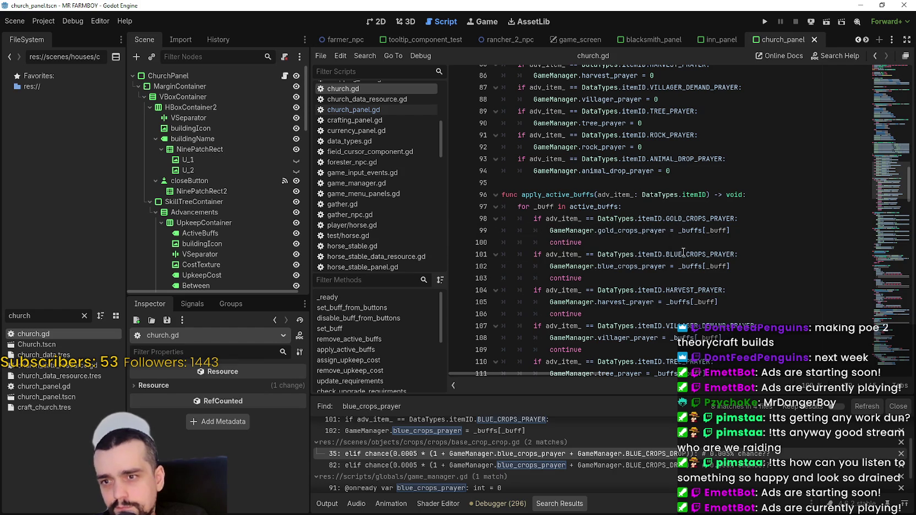
pyautogui.doubleClick(662, 232)
pyautogui.scroll(4, 682, 260)
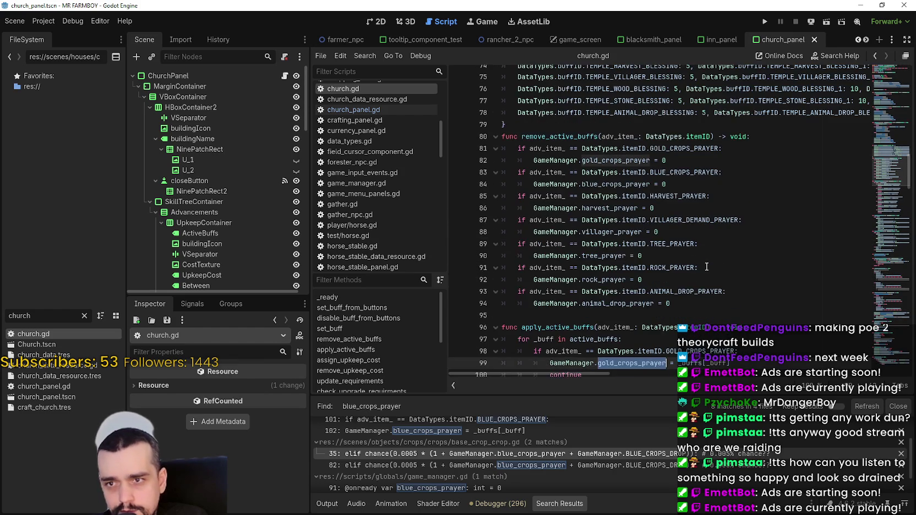
pyautogui.scroll(-3, 708, 265)
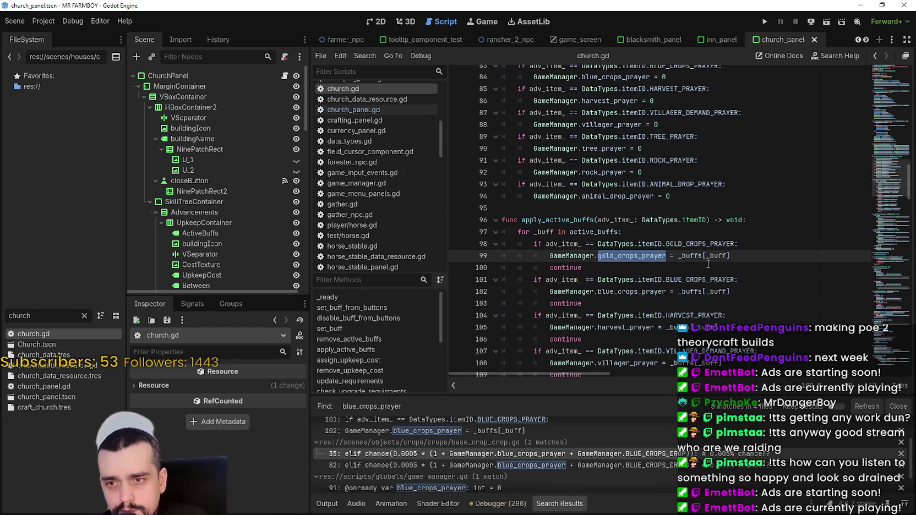
pyautogui.scroll(5, 707, 264)
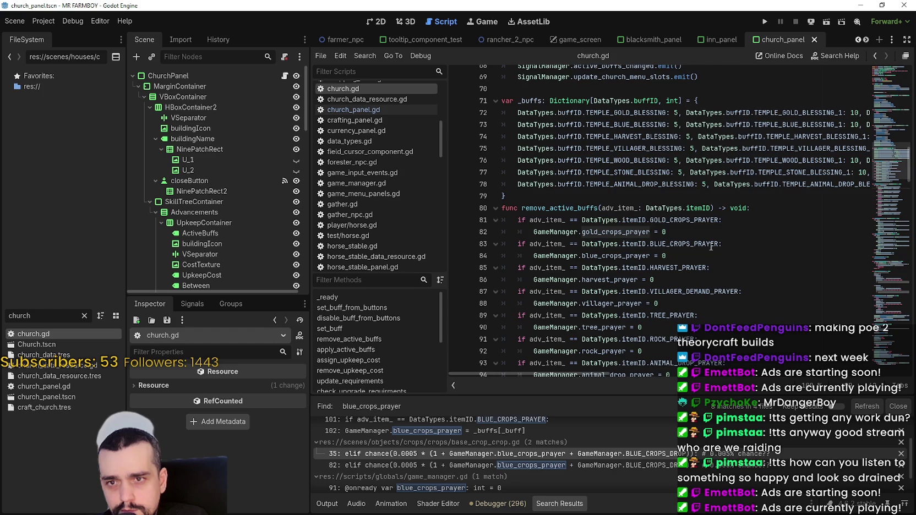
pyautogui.scroll(-2, 707, 260)
pyautogui.doubleClick(718, 363)
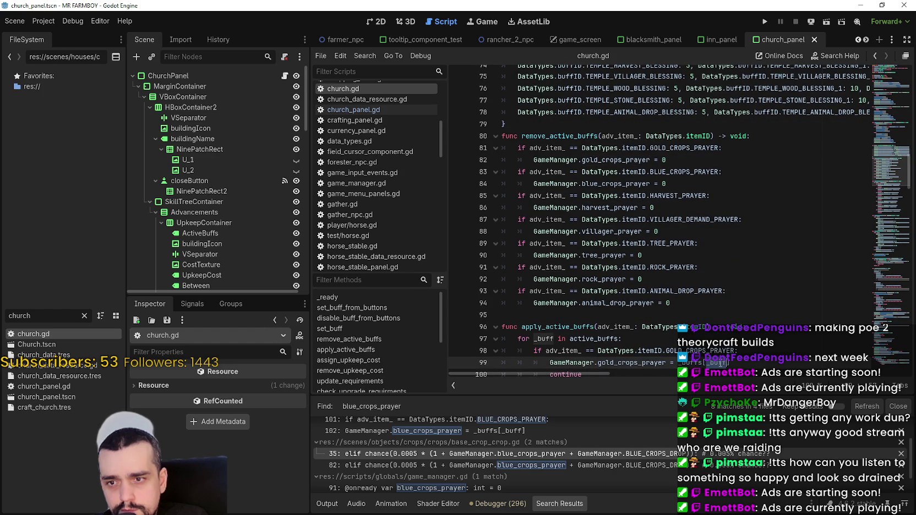
pyautogui.doubleClick(718, 351)
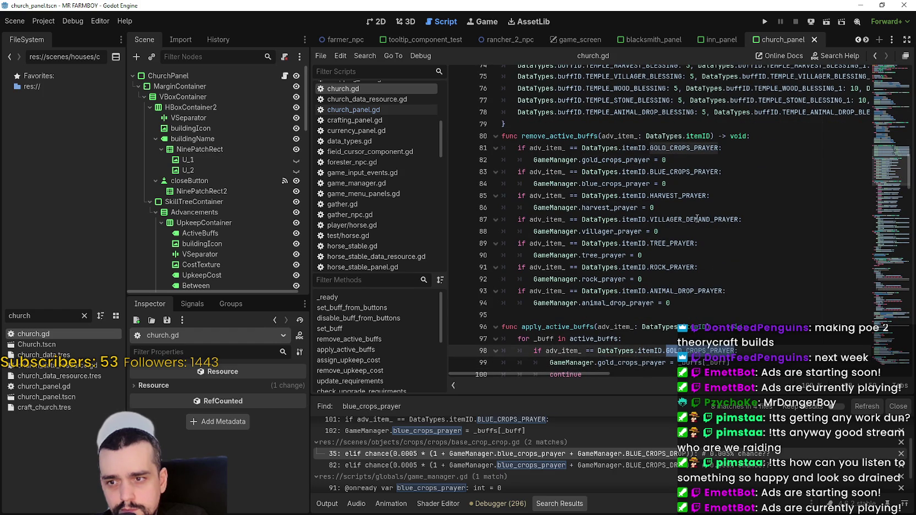
pyautogui.scroll(-1, 697, 219)
pyautogui.scroll(3, 582, 145)
pyautogui.scroll(-3, 583, 144)
pyautogui.scroll(-2, 734, 258)
pyautogui.scroll(-2, 727, 261)
pyautogui.scroll(5, 725, 260)
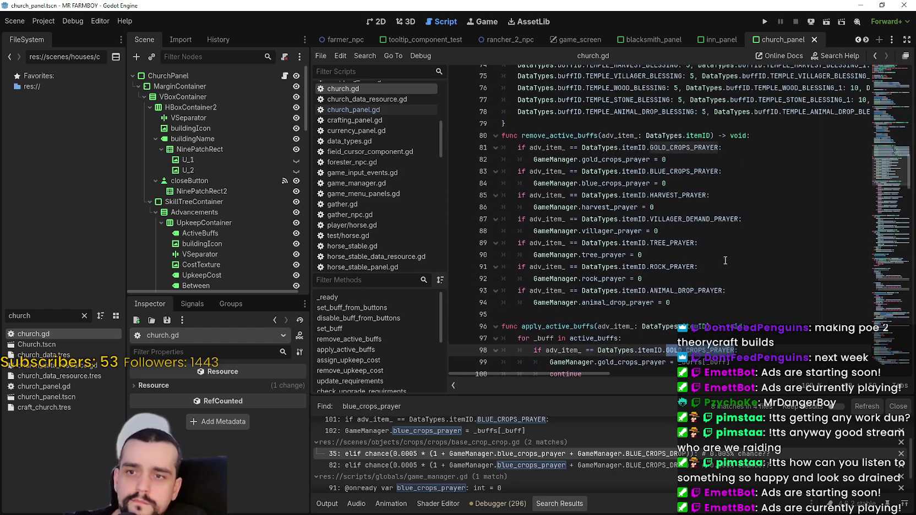
pyautogui.scroll(2, 725, 260)
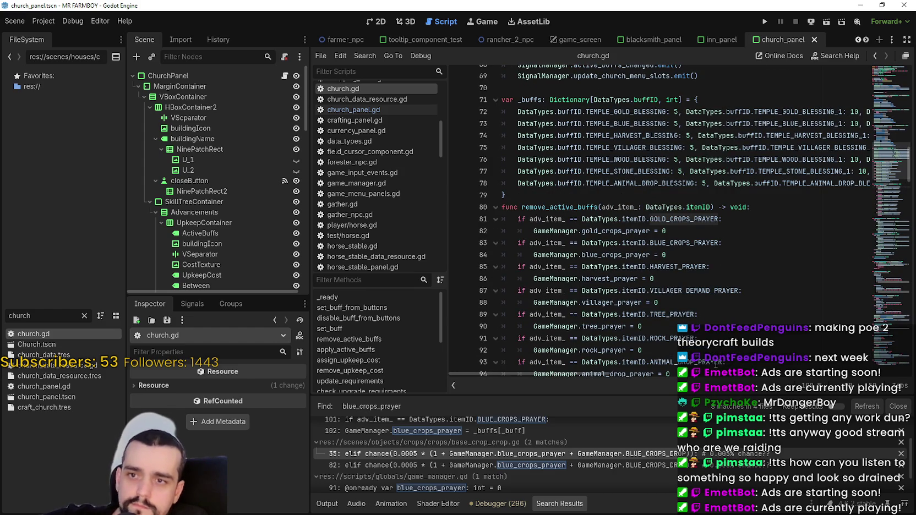
pyautogui.moveTo(615, 374)
pyautogui.mouseDown()
pyautogui.moveTo(721, 362)
pyautogui.moveTo(587, 345)
pyautogui.mouseUp()
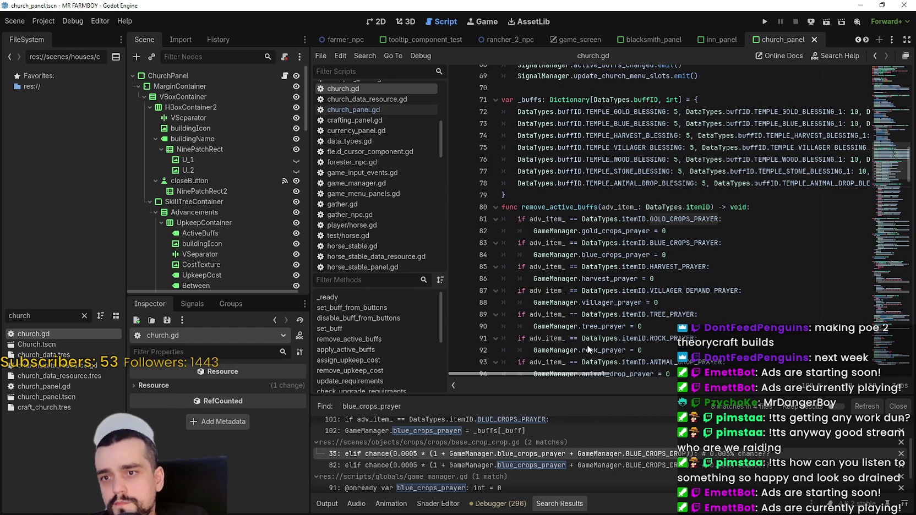
pyautogui.click(680, 111)
pyautogui.moveTo(680, 111)
pyautogui.mouseDown()
pyautogui.moveTo(675, 103)
pyautogui.moveTo(676, 112)
pyautogui.mouseUp()
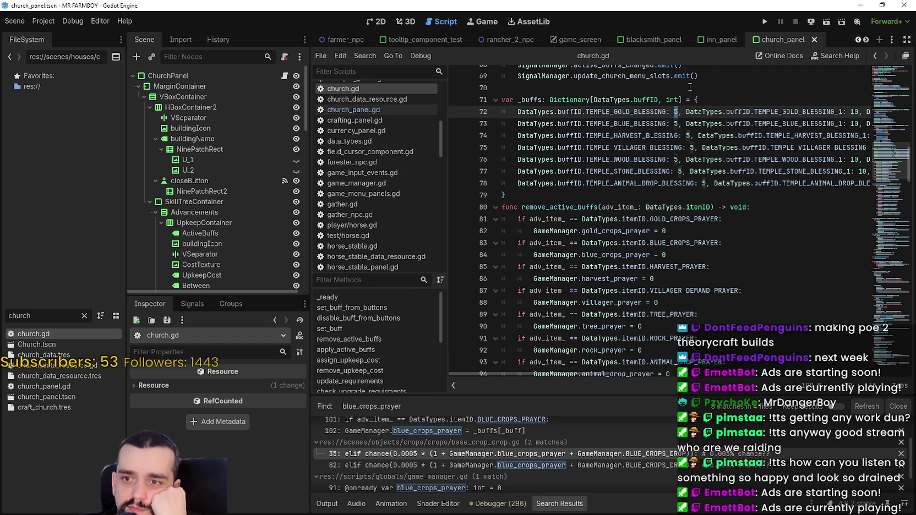
# - Change the gold blessing values in _buffs to 2, 4 and 6
pyautogui.write('2')
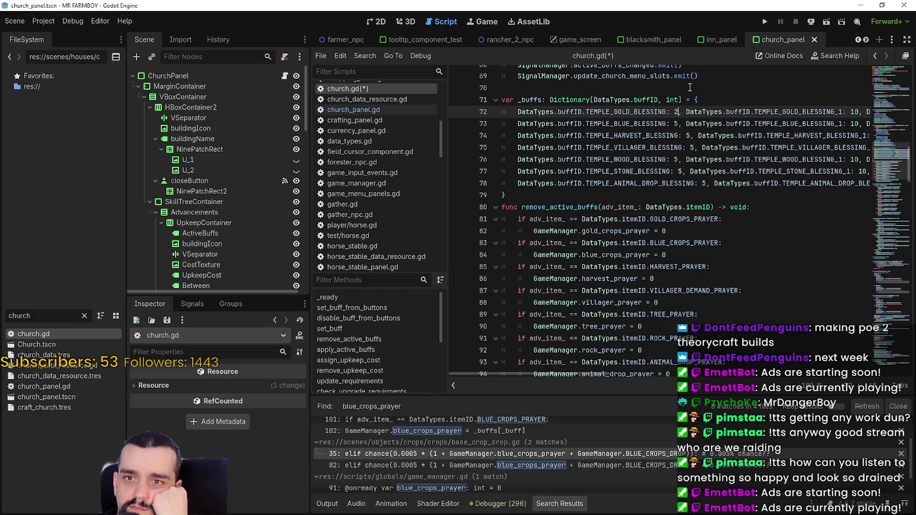
pyautogui.click(680, 232)
pyautogui.doubleClick(853, 114)
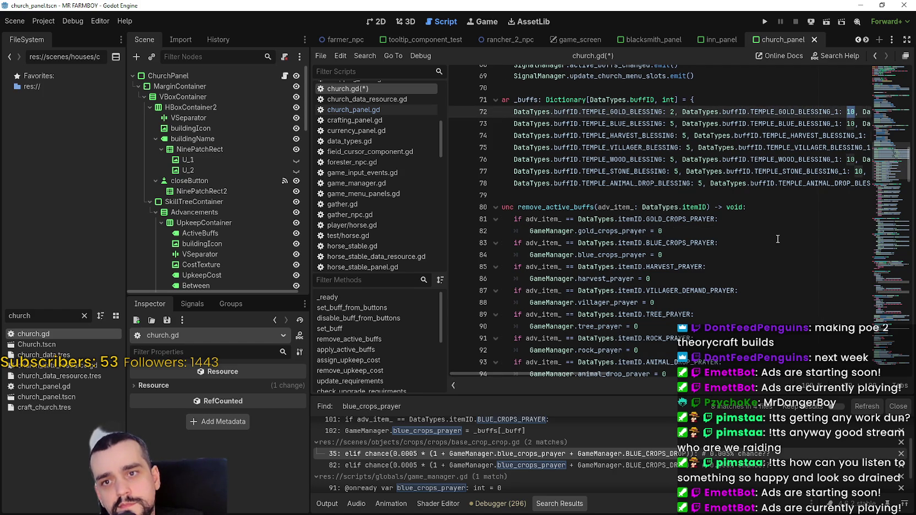
pyautogui.write('4')
pyautogui.hscroll(3, 846, 112)
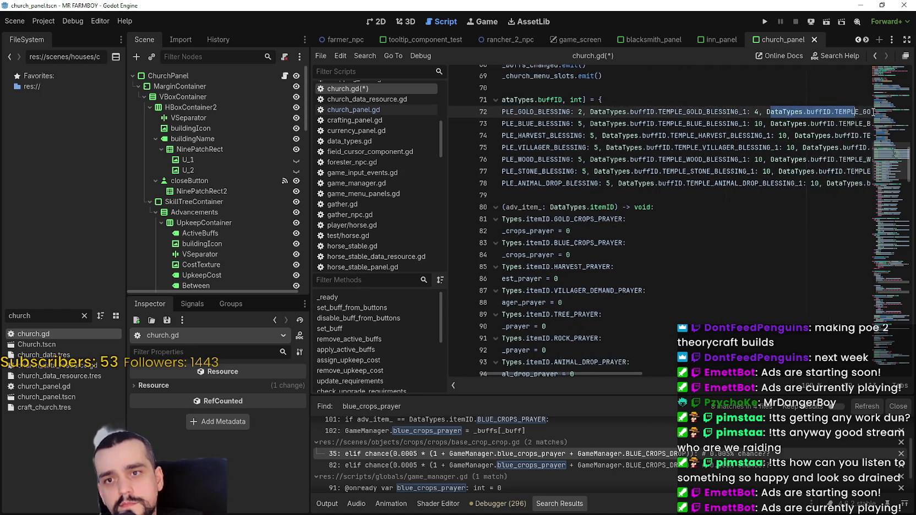
pyautogui.doubleClick(846, 112)
pyautogui.write('6,')
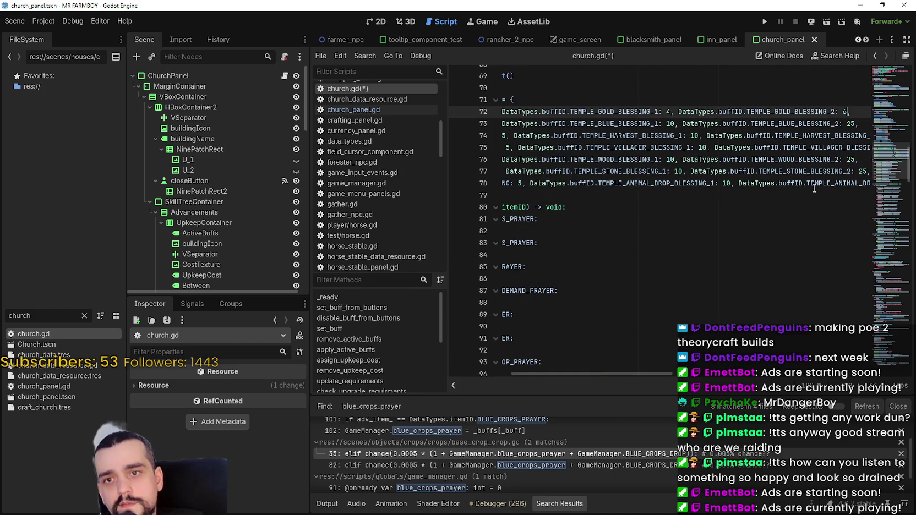
pyautogui.moveTo(749, 208); pyautogui.dragTo(505, 194)
pyautogui.click(719, 241)
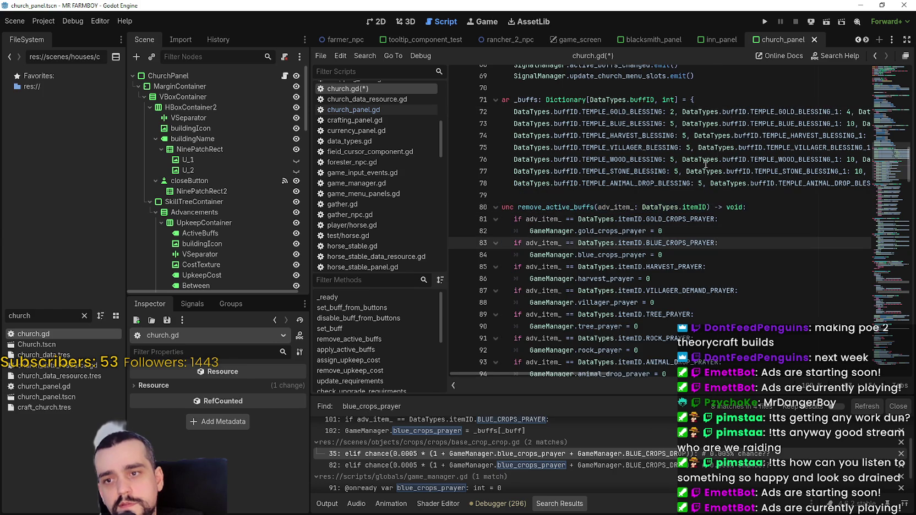
# - Change the blue blessing values to 2 and 4, then save church.gd
pyautogui.doubleClick(671, 124)
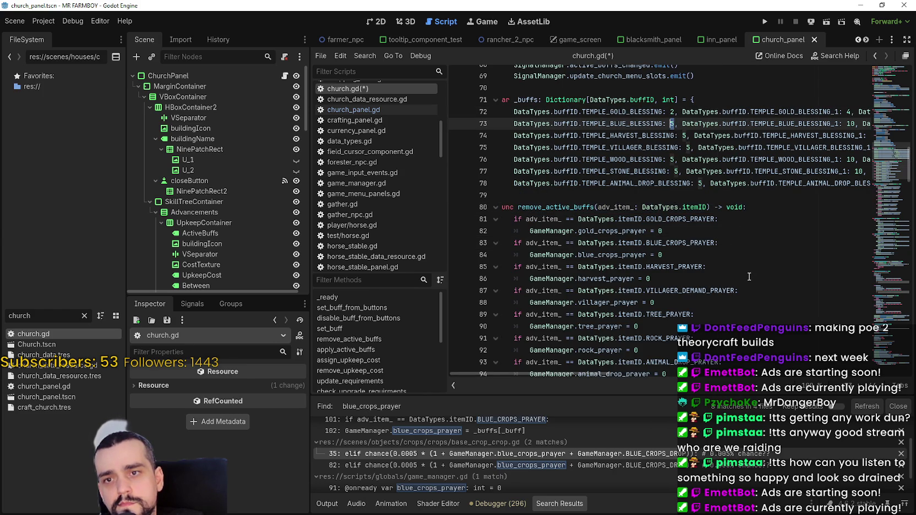
pyautogui.moveTo(585, 374)
pyautogui.mouseDown()
pyautogui.moveTo(690, 365)
pyautogui.moveTo(624, 367)
pyautogui.moveTo(547, 321)
pyautogui.mouseUp()
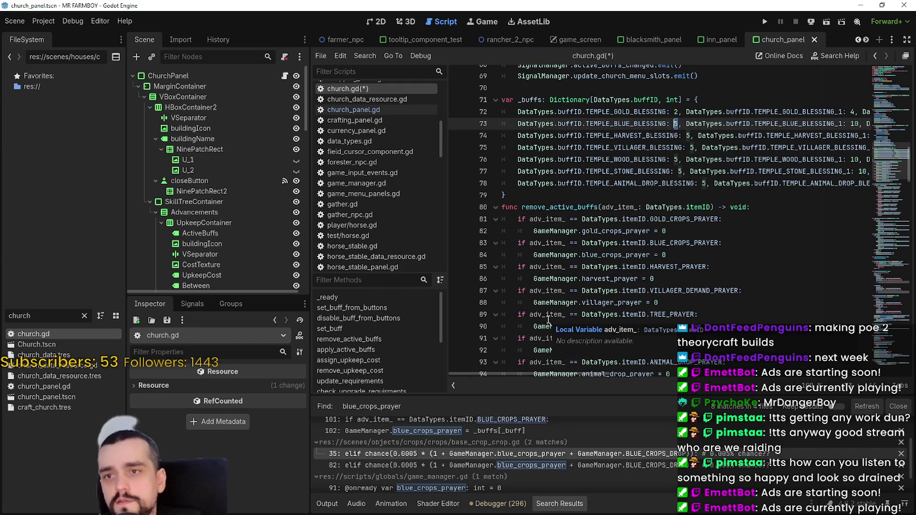
pyautogui.write('2')
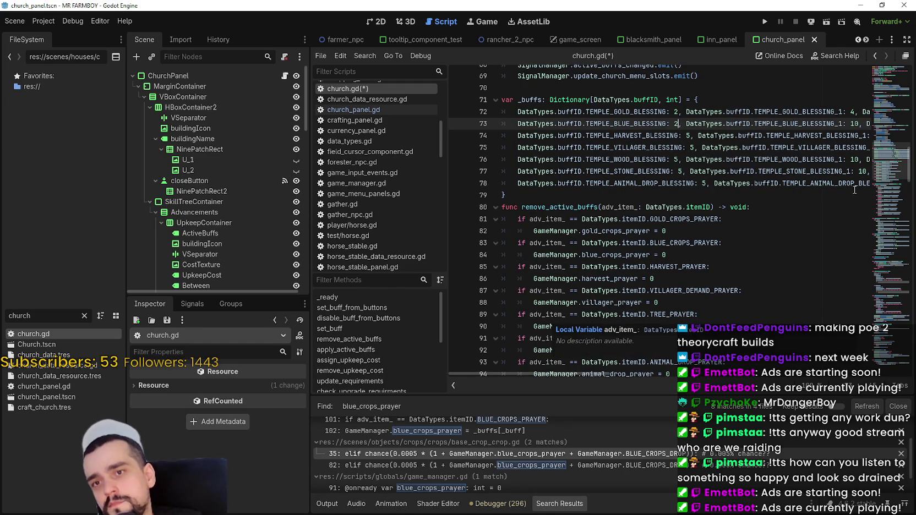
pyautogui.doubleClick(855, 124)
pyautogui.write('4')
pyautogui.doubleClick(864, 124)
pyautogui.click(837, 124)
pyautogui.moveTo(502, 206); pyautogui.dragTo(666, 255)
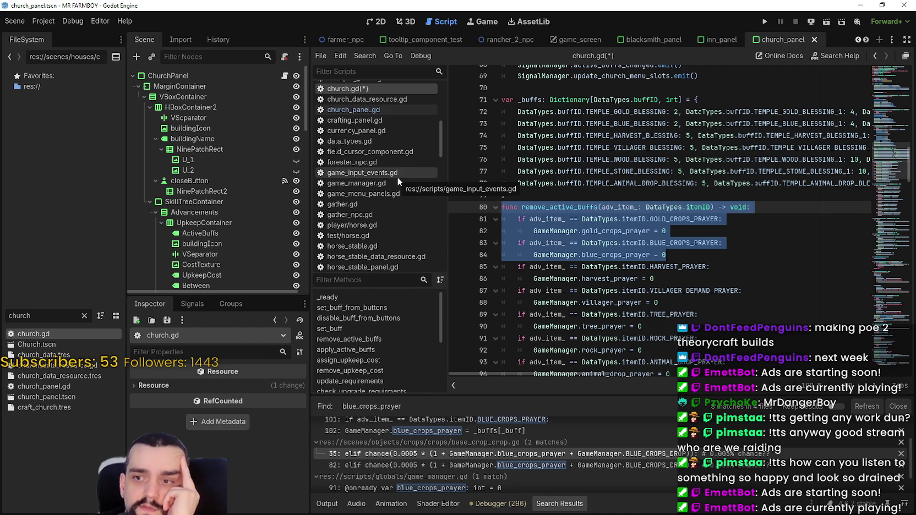
pyautogui.hotkey('ctrl', 's')
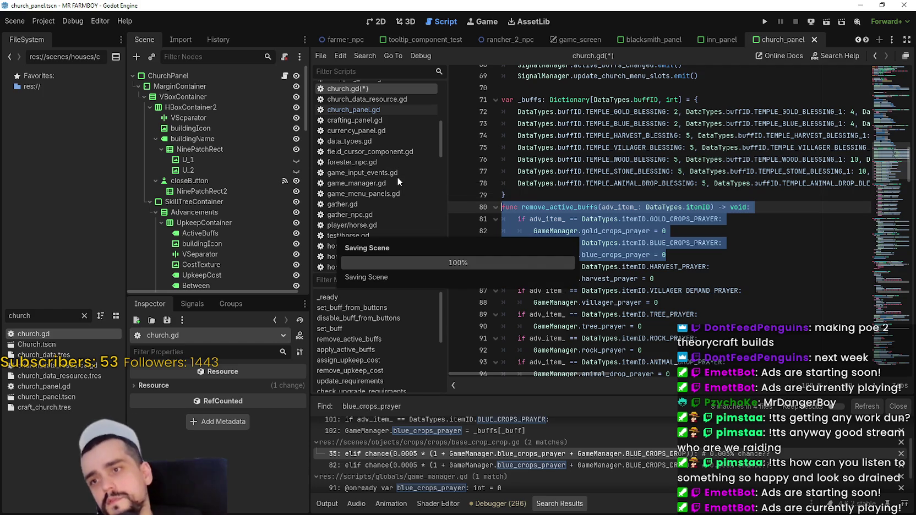
pyautogui.click(531, 194)
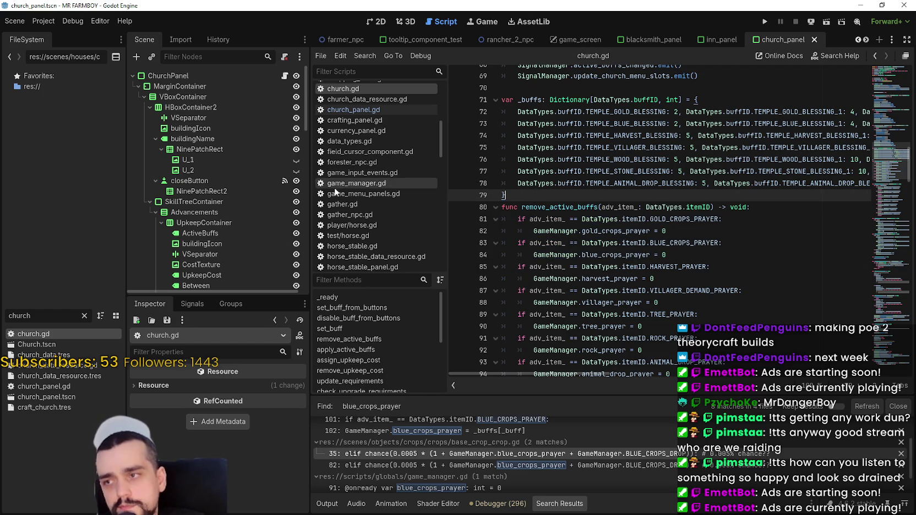
# - Set GoldCropsBlessing's buff amount to 2 and GoldCropsBlessing1's to 1 in the Inspector
pyautogui.moveTo(44, 316); pyautogui.dragTo(2, 308)
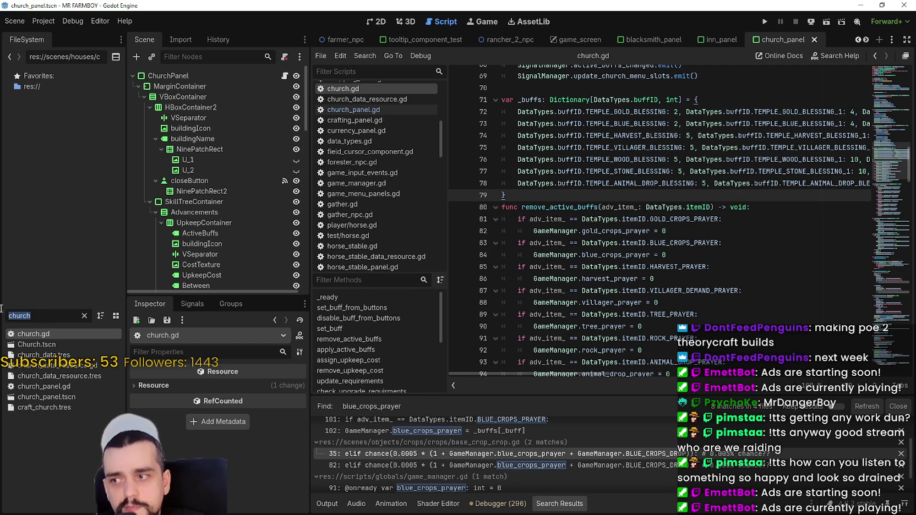
pyautogui.scroll(-10, 262, 136)
pyautogui.scroll(-5, 241, 215)
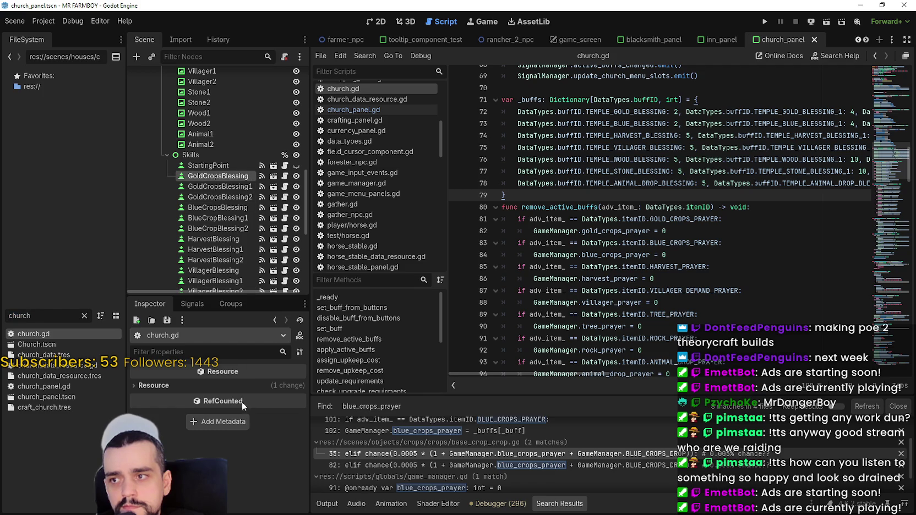
pyautogui.click(251, 464)
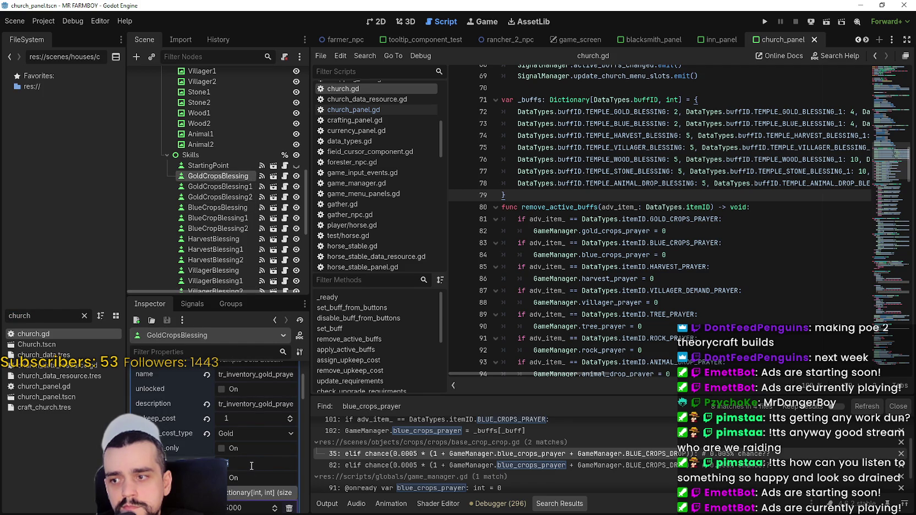
pyautogui.write('2')
pyautogui.press('Return')
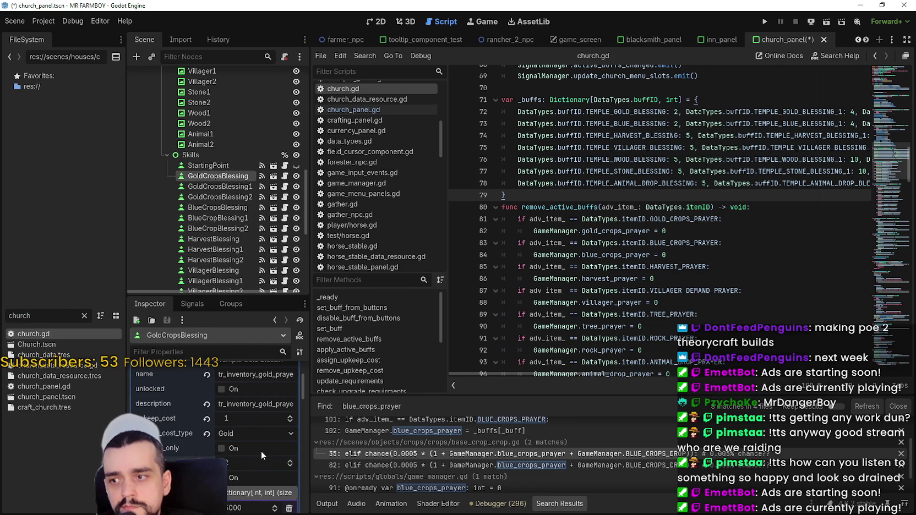
pyautogui.click(231, 187)
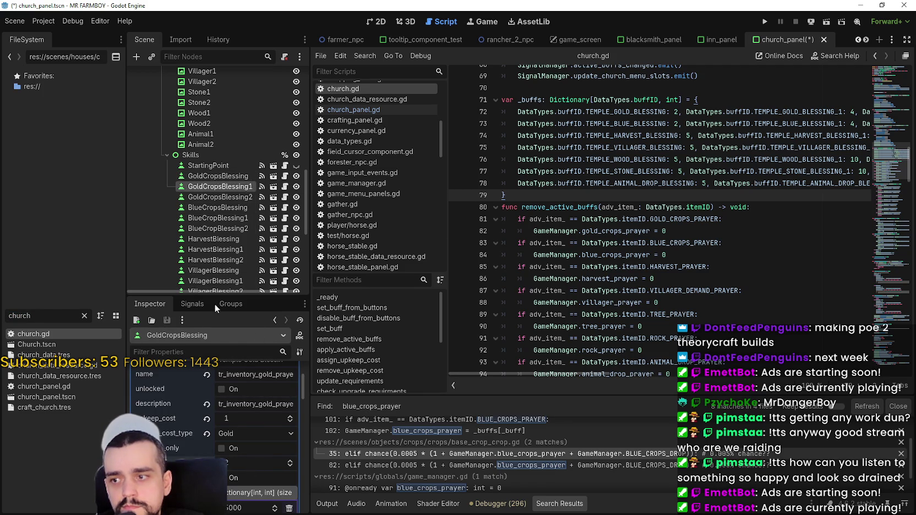
pyautogui.click(249, 463)
pyautogui.write('1')
pyautogui.press('Return')
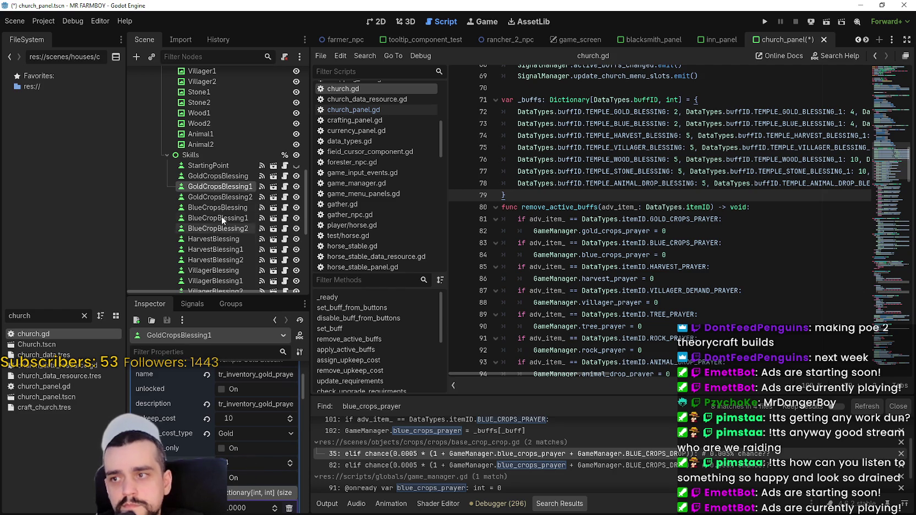
# - Set GoldCropsBlessing2's buff amount to 6 and save church_panel.tscn
pyautogui.click(247, 445)
pyautogui.write('6')
pyautogui.hotkey('ctrl', 's')
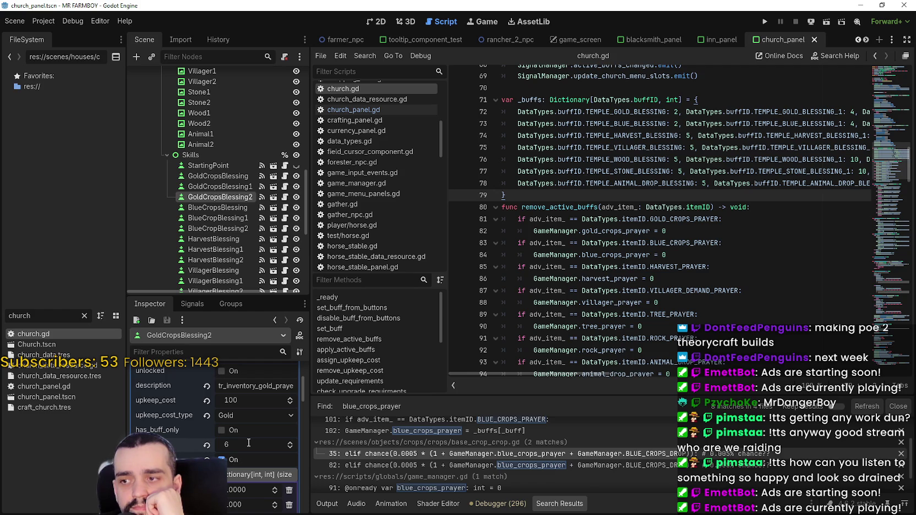
pyautogui.scroll(3, 248, 442)
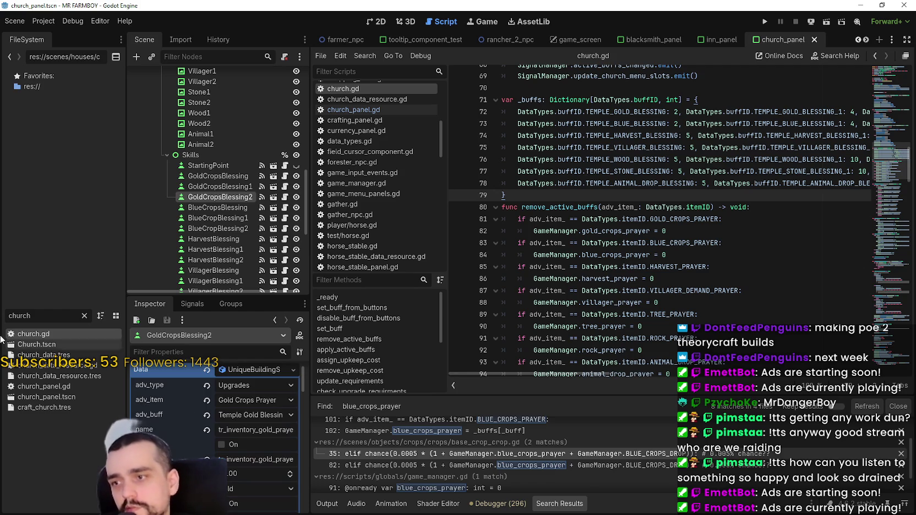
# - Filter the FileSystem dock by 'test' and open tooltip_component_test.gd
pyautogui.doubleClick(5, 315)
pyautogui.write('test')
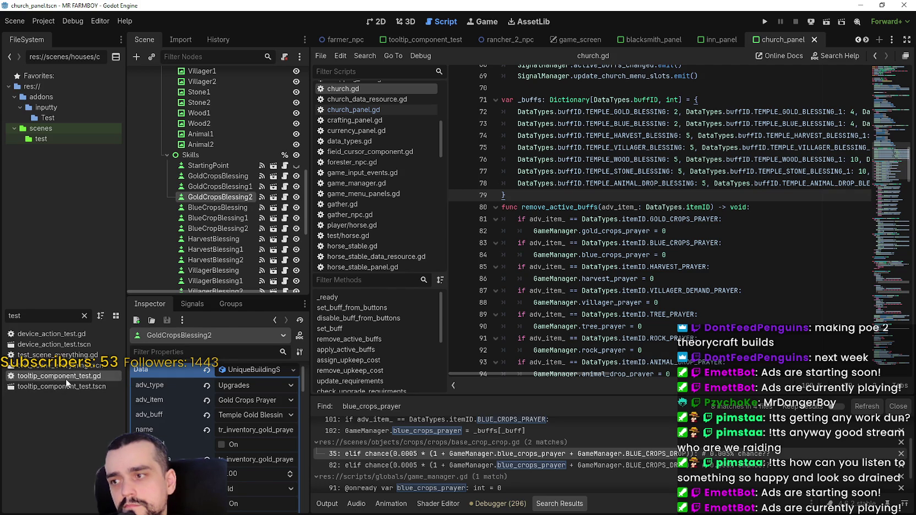
pyautogui.doubleClick(66, 378)
pyautogui.click(562, 250)
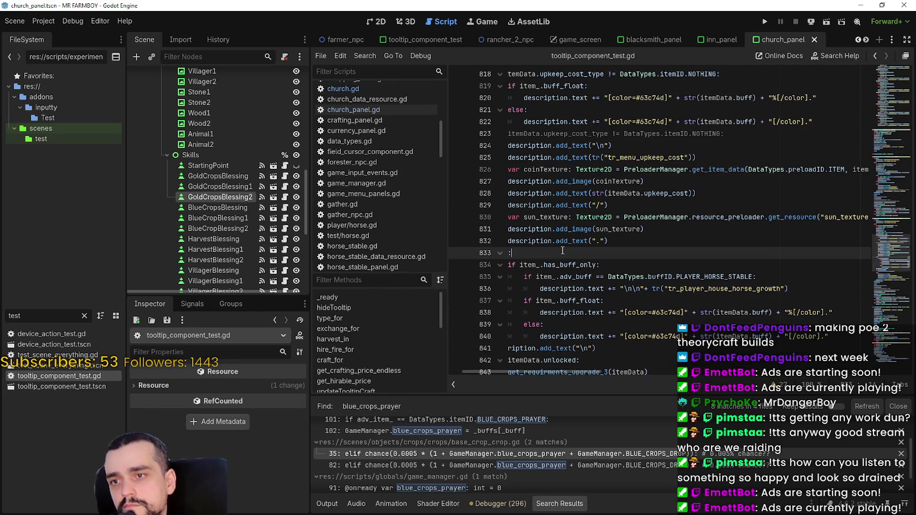
pyautogui.click(725, 306)
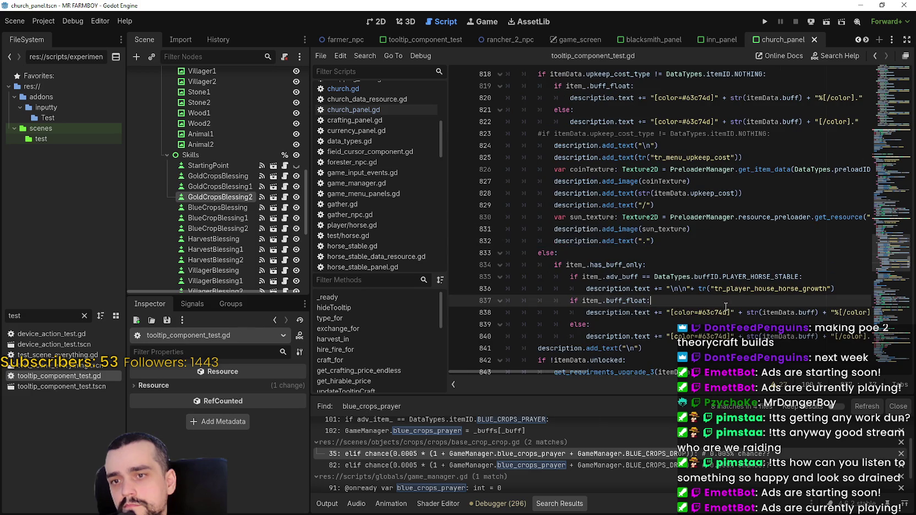
pyautogui.scroll(-2, 725, 307)
pyautogui.scroll(8, 726, 307)
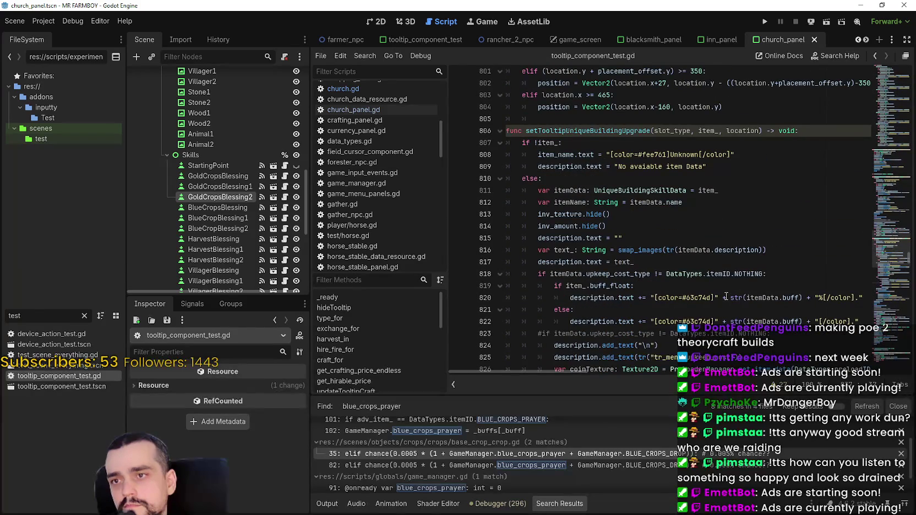
pyautogui.scroll(-5, 725, 295)
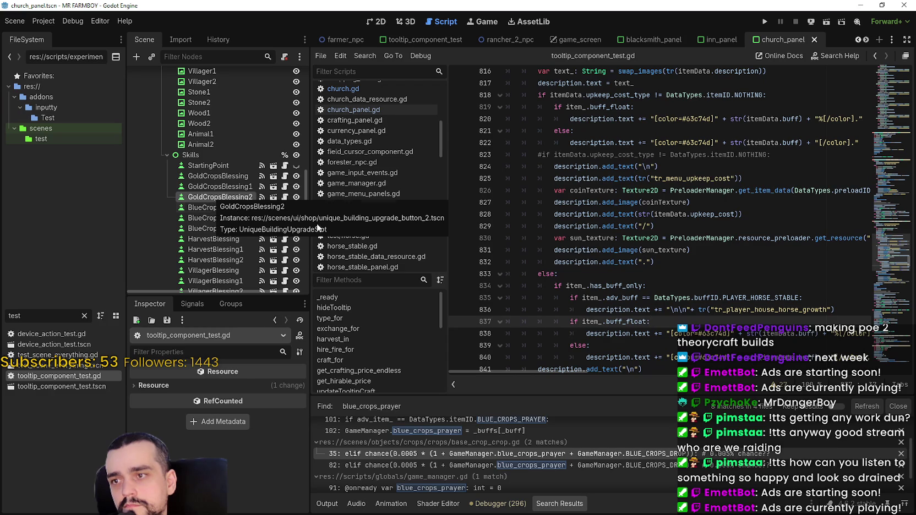
pyautogui.scroll(-1, 730, 330)
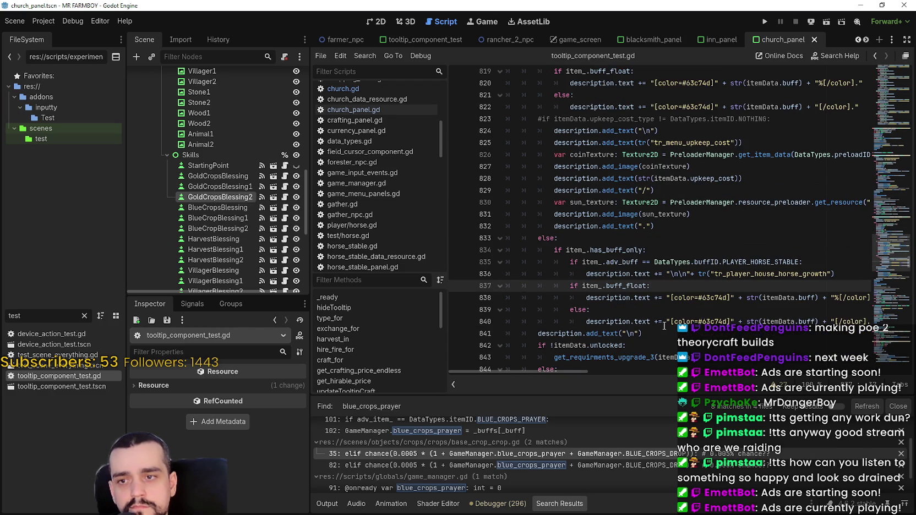
pyautogui.click(630, 321)
pyautogui.doubleClick(621, 250)
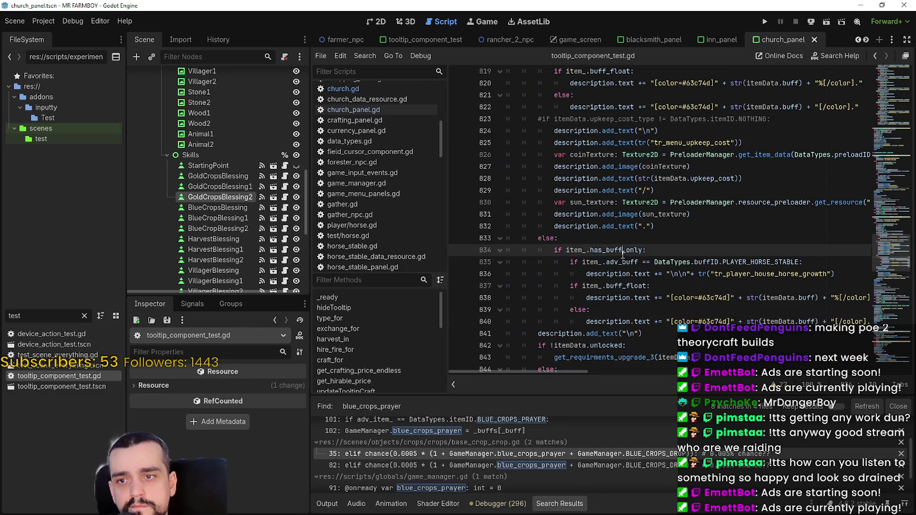
pyautogui.scroll(-1, 725, 330)
pyautogui.scroll(3, 726, 332)
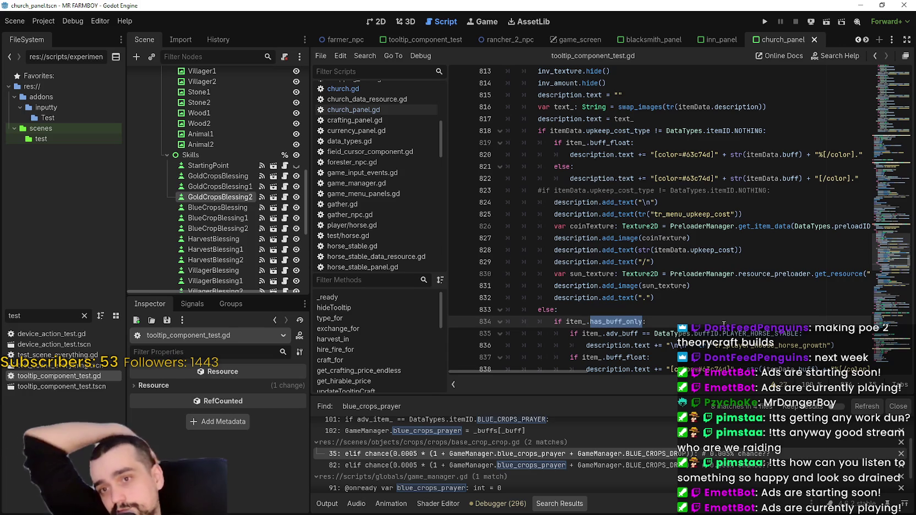
pyautogui.moveTo(585, 373); pyautogui.dragTo(619, 368)
pyautogui.scroll(-2, 634, 314)
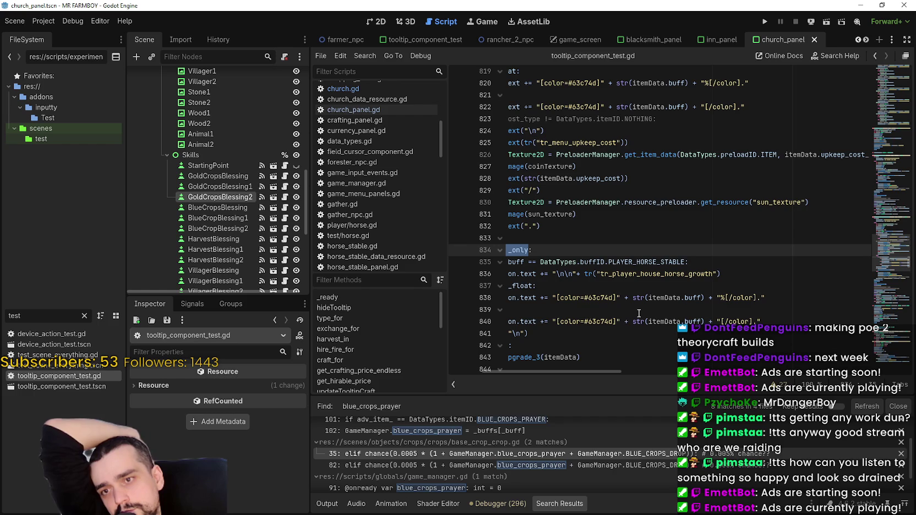
pyautogui.click(224, 180)
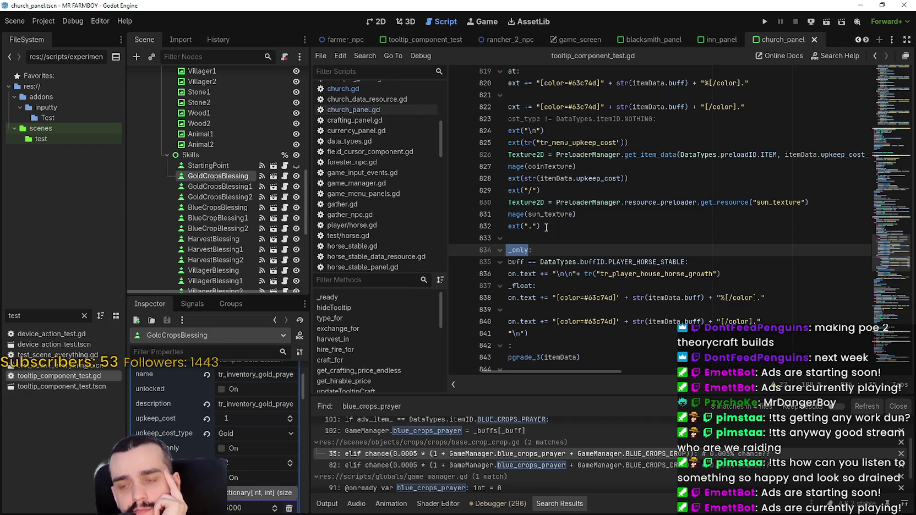
pyautogui.moveTo(600, 321)
pyautogui.mouseDown()
pyautogui.moveTo(510, 322)
pyautogui.moveTo(505, 309)
pyautogui.mouseUp()
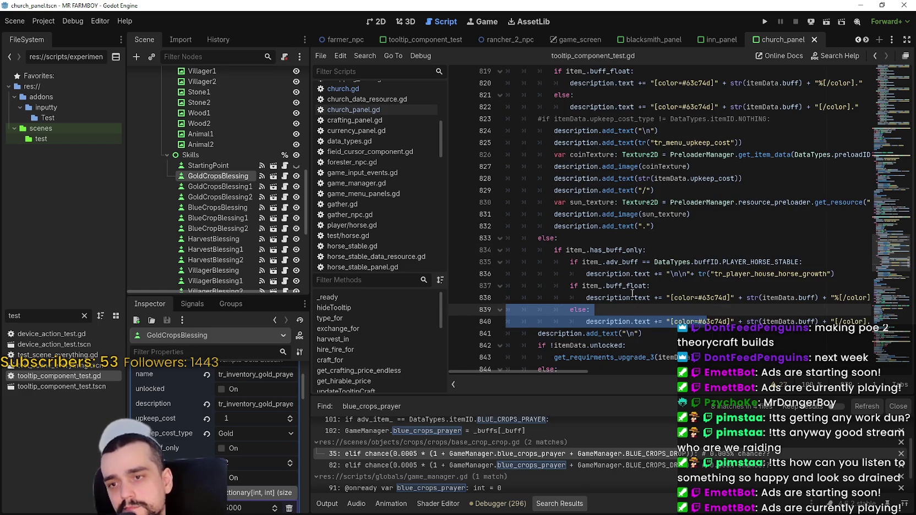
pyautogui.scroll(3, 251, 507)
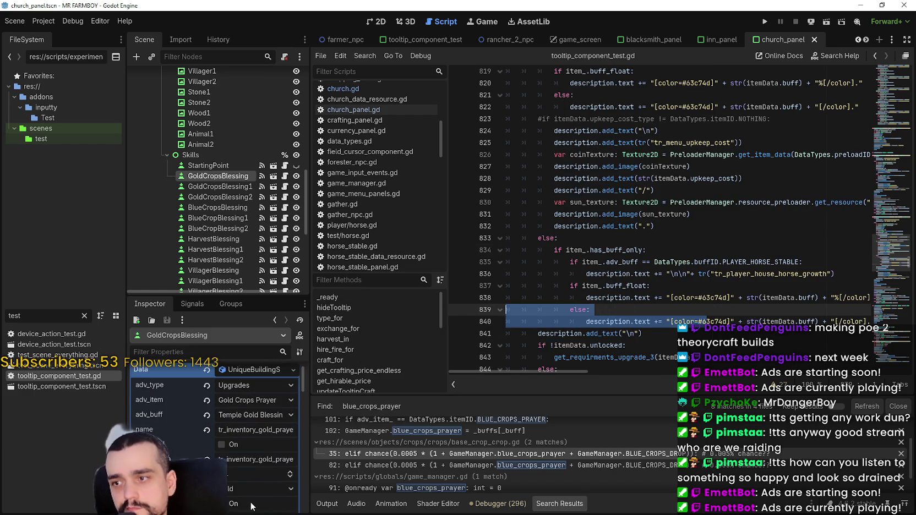
pyautogui.scroll(1, 251, 501)
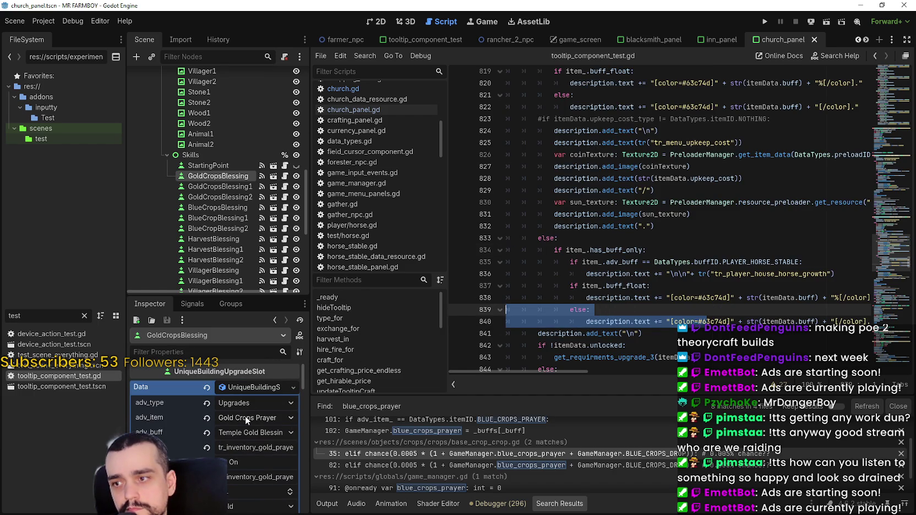
pyautogui.moveTo(169, 415)
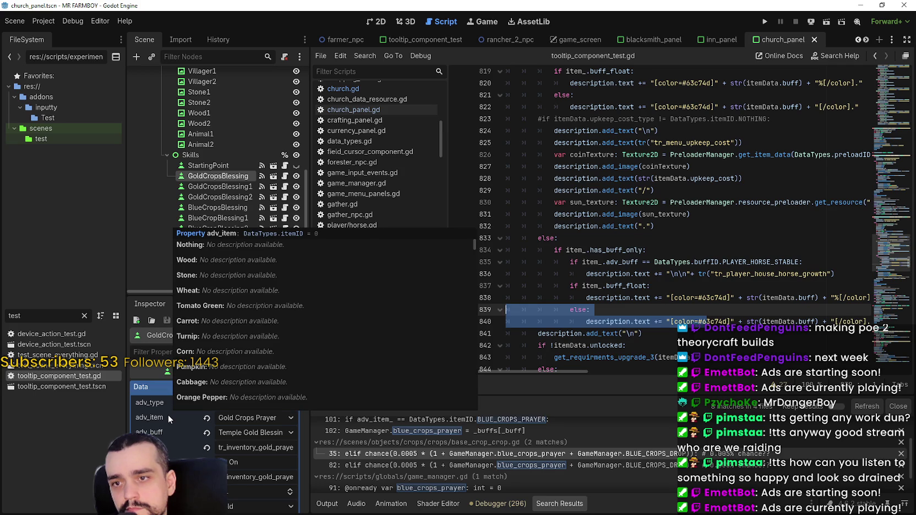
pyautogui.scroll(1, 666, 309)
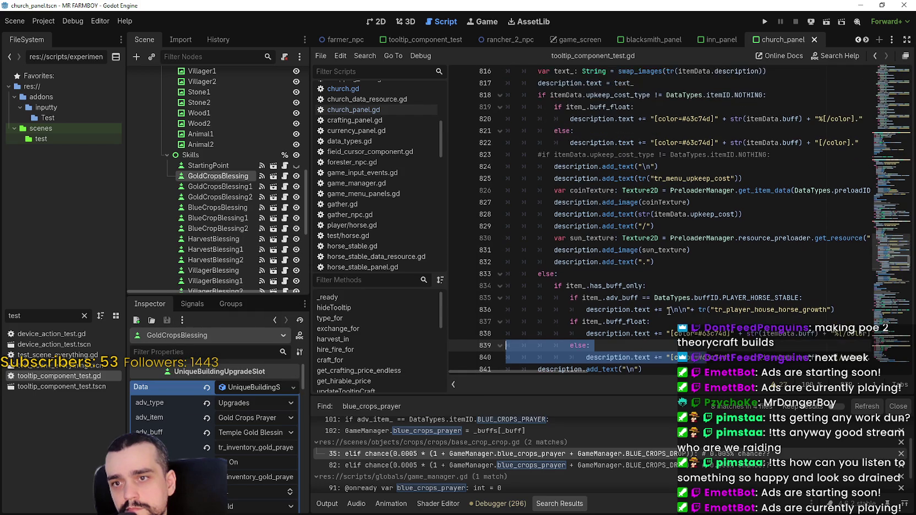
pyautogui.click(642, 311)
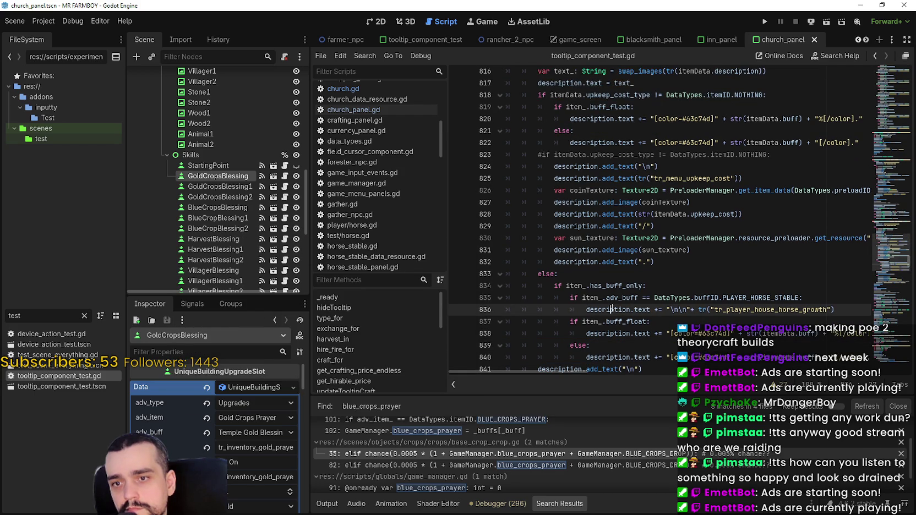
pyautogui.moveTo(612, 309); pyautogui.dragTo(640, 308)
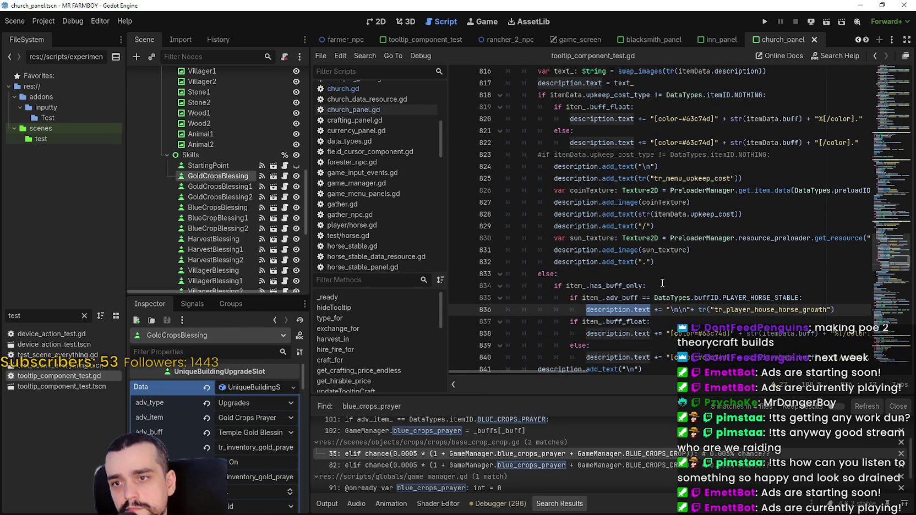
pyautogui.scroll(2, 656, 287)
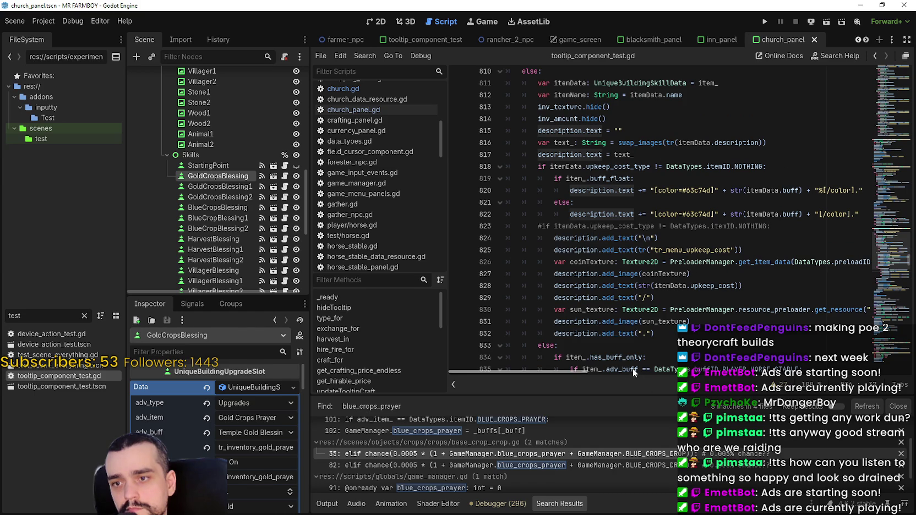
pyautogui.moveTo(579, 369); pyautogui.dragTo(608, 367)
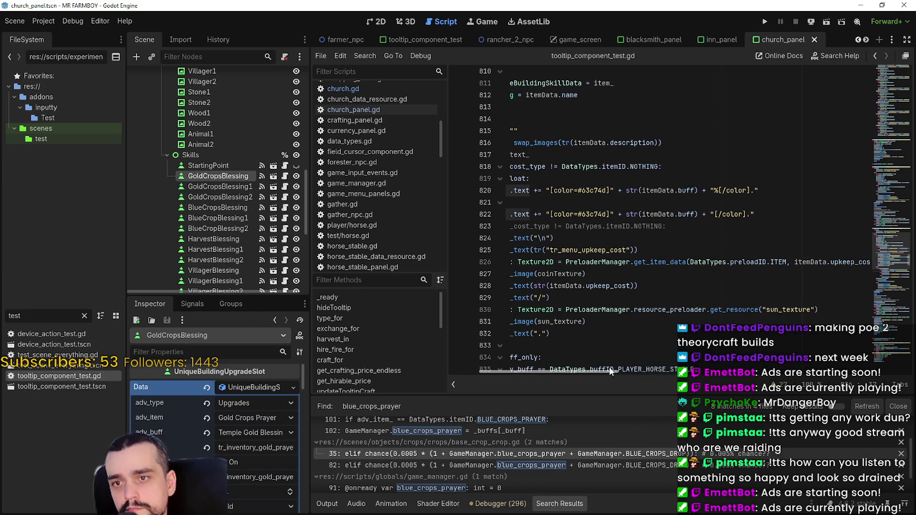
pyautogui.scroll(-3, 218, 435)
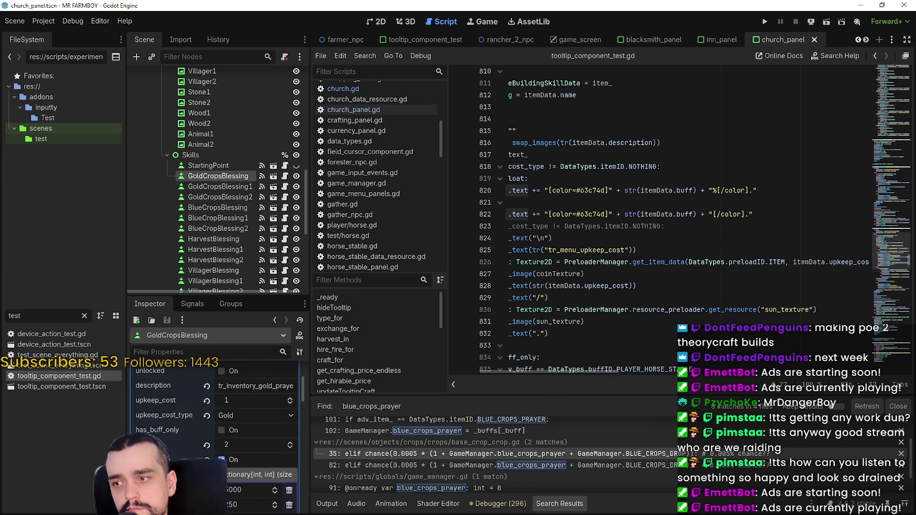
pyautogui.scroll(-2, 255, 473)
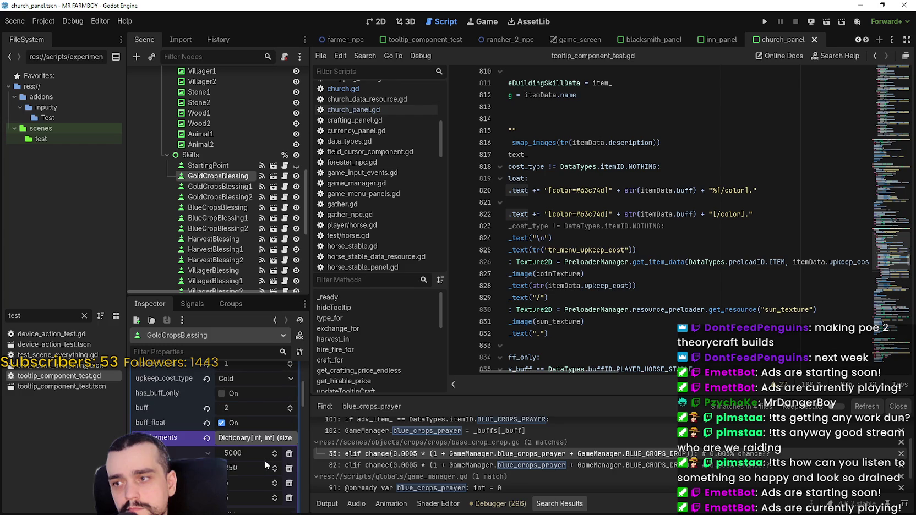
pyautogui.scroll(2, 265, 458)
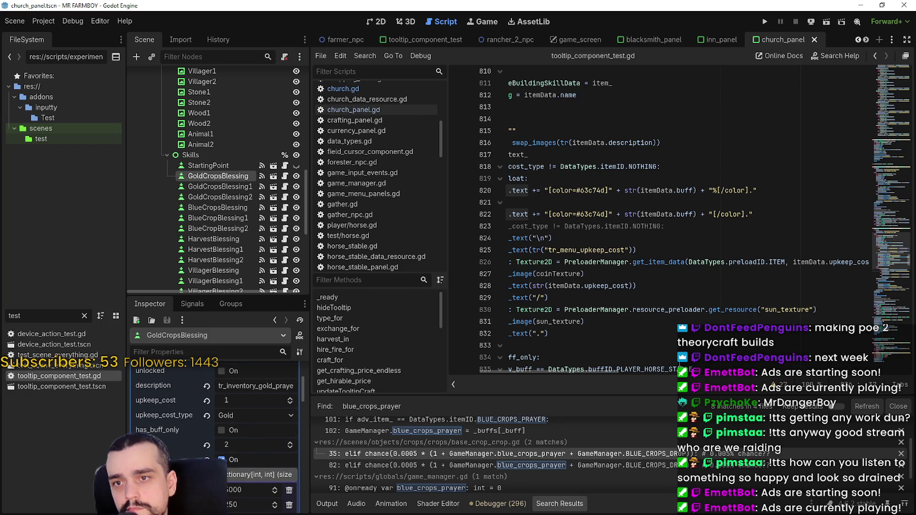
pyautogui.moveTo(623, 371); pyautogui.dragTo(559, 369)
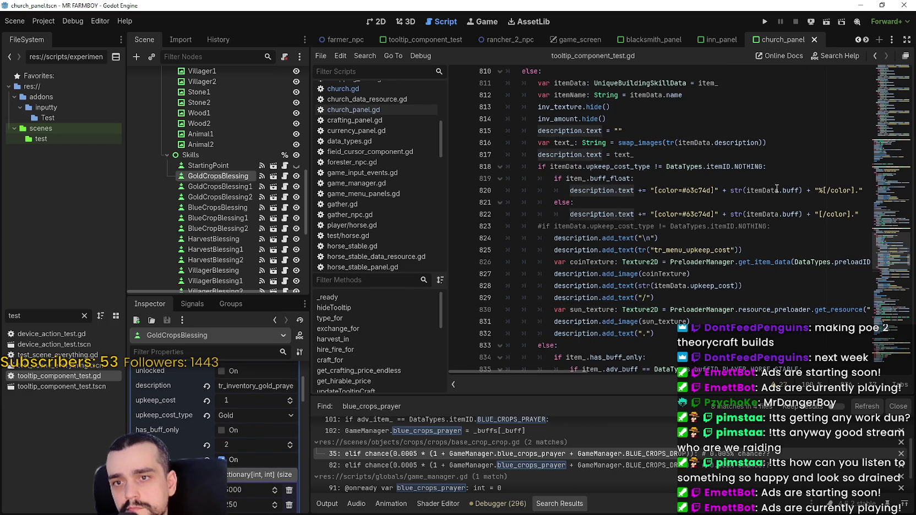
# - Review the buff_float check on line 819, then lower GoldCropsBlessing's buff from 2 to 0
pyautogui.doubleClick(609, 178)
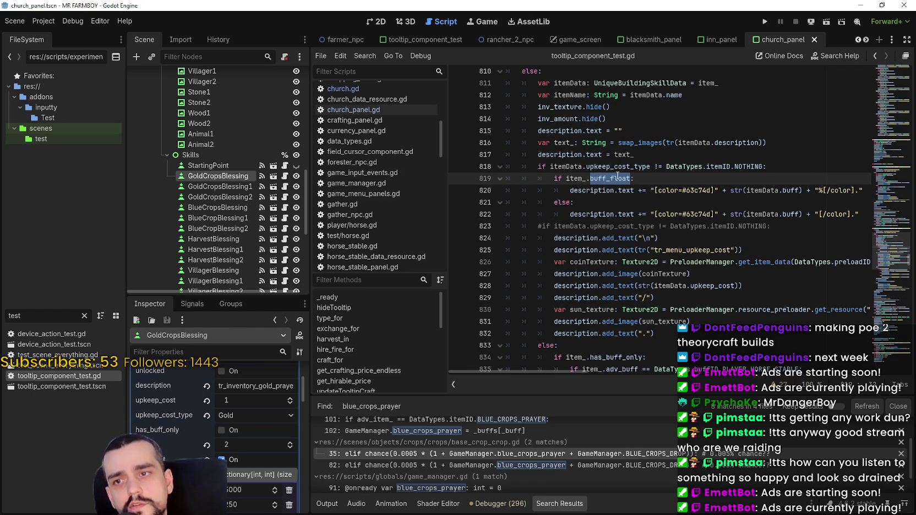
pyautogui.click(743, 190)
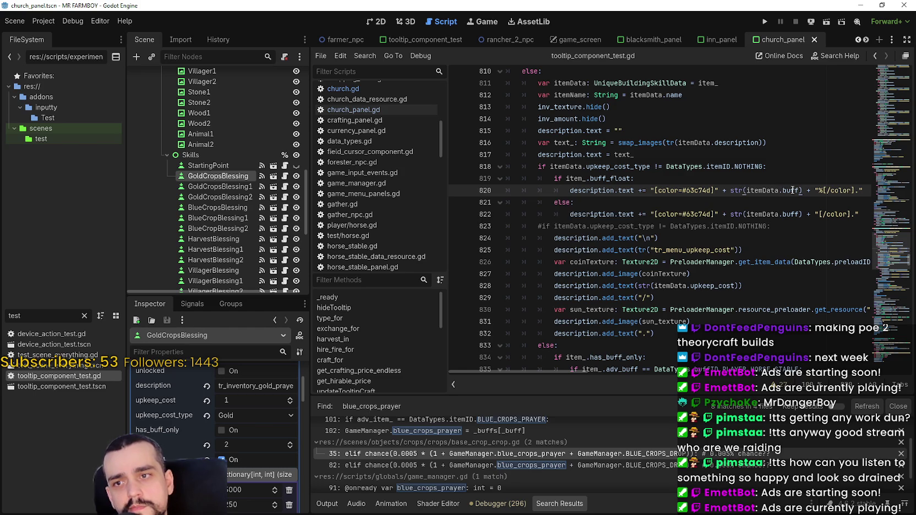
pyautogui.doubleClick(611, 179)
pyautogui.click(672, 177)
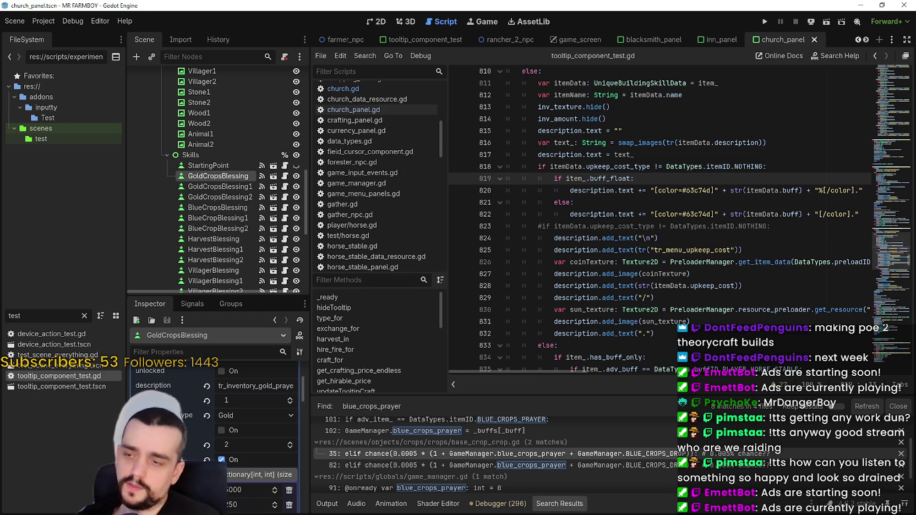
pyautogui.click(291, 448)
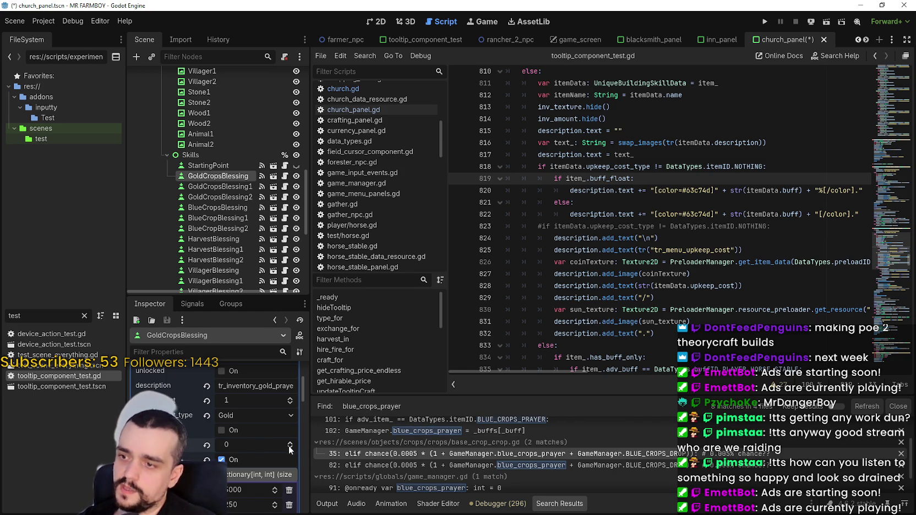
# - Set GoldCropsBlessing's buff to 1, then start an 'if itemD' line under the buff_float check
pyautogui.click(291, 443)
pyautogui.click(271, 445)
pyautogui.write('0')
pyautogui.press('Return')
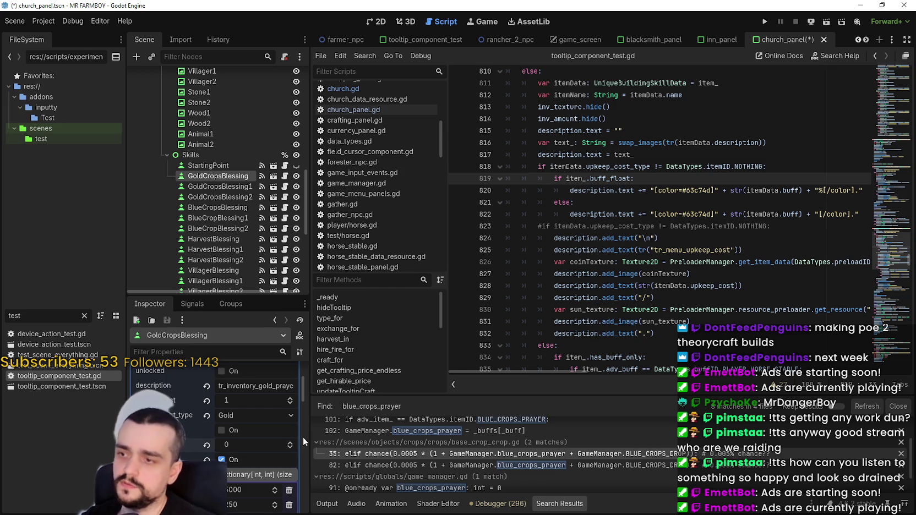
pyautogui.click(204, 445)
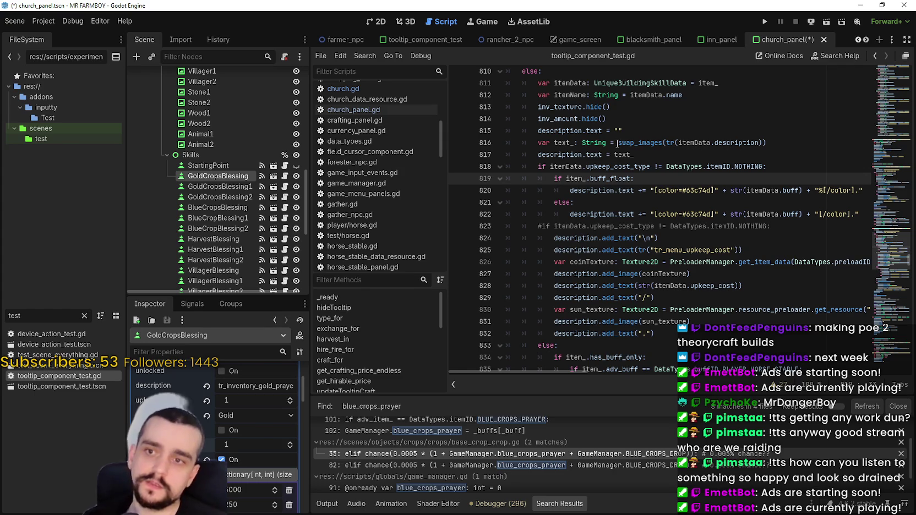
pyautogui.press('Return')
pyautogui.write('if ')
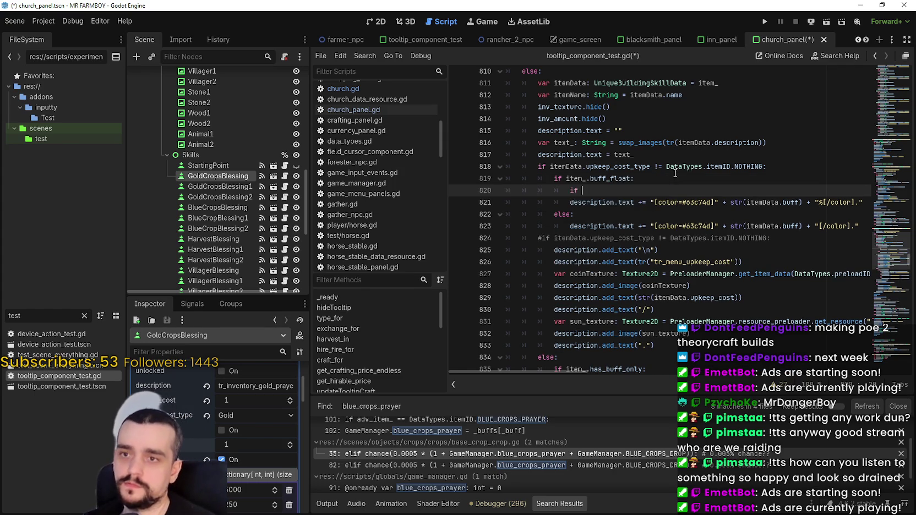
pyautogui.write('i')
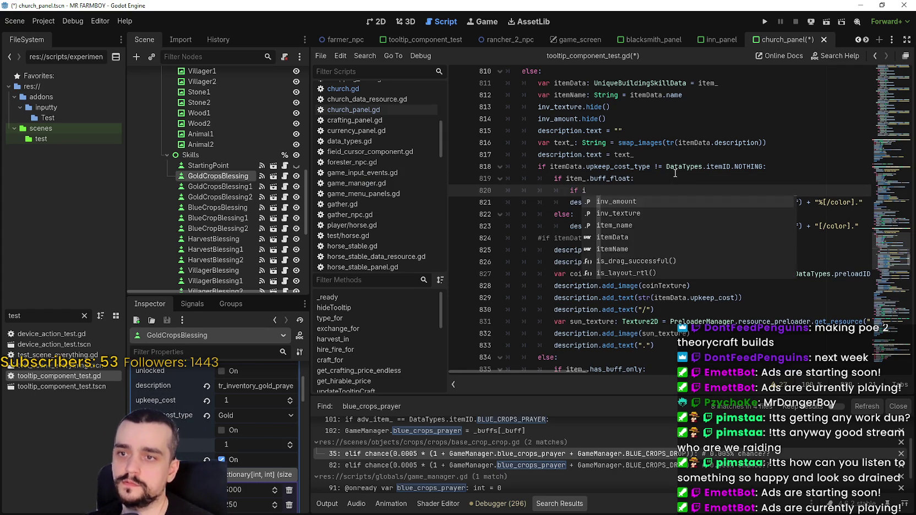
pyautogui.write('temD')
# - Write 'if itemData.adv_item ==' on line 820 using autocomplete
pyautogui.press('Return')
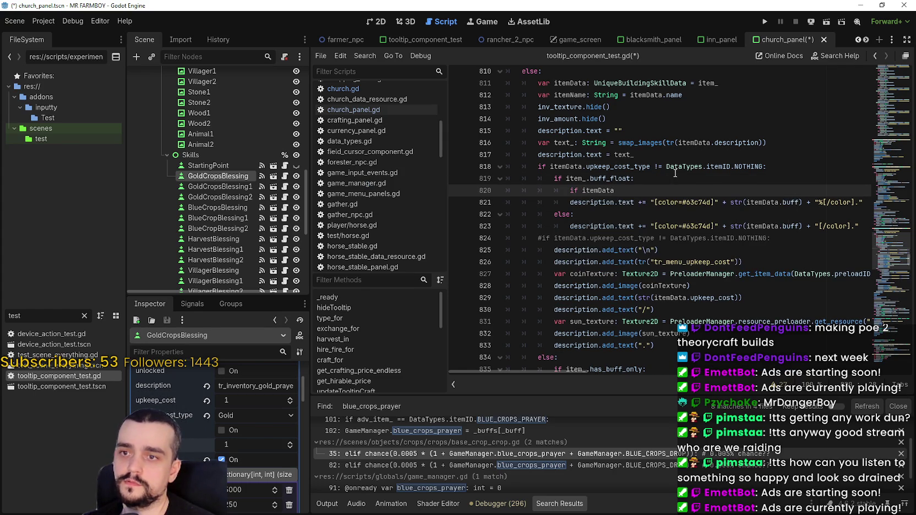
pyautogui.write('.adv')
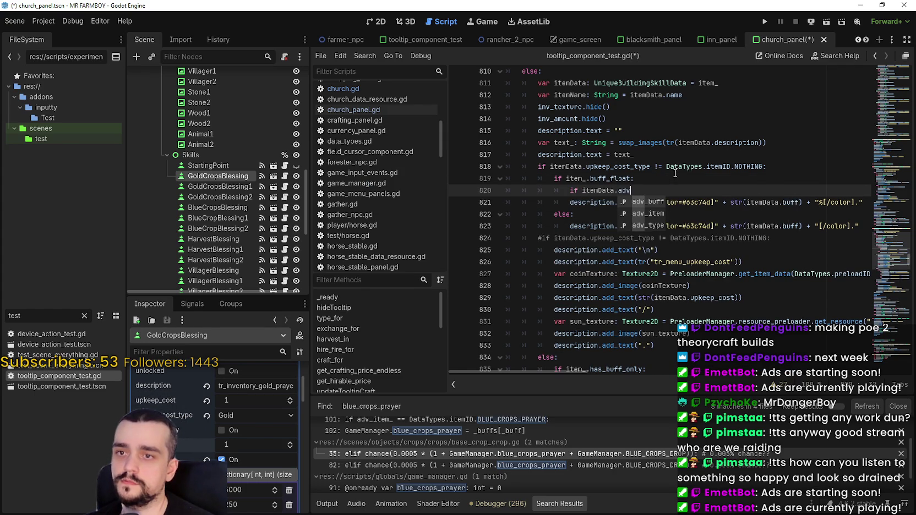
pyautogui.press('Return')
pyautogui.scroll(3, 274, 436)
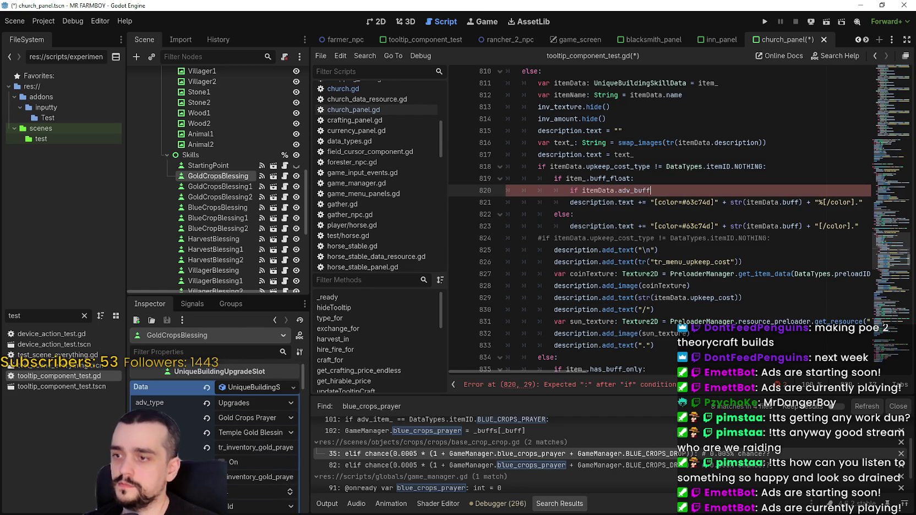
pyautogui.press('BackSpace')
pyautogui.press('BackSpace')
pyautogui.press('BackSpace')
pyautogui.write('item')
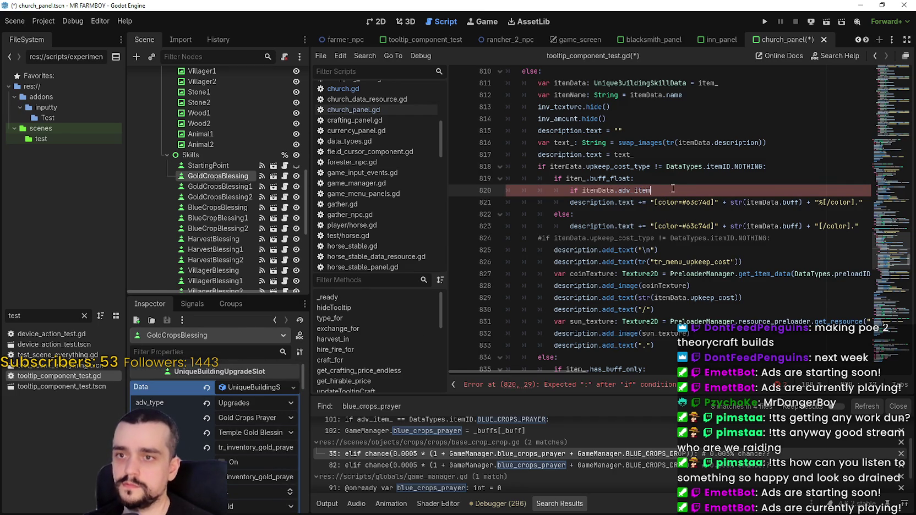
pyautogui.write(' == ')
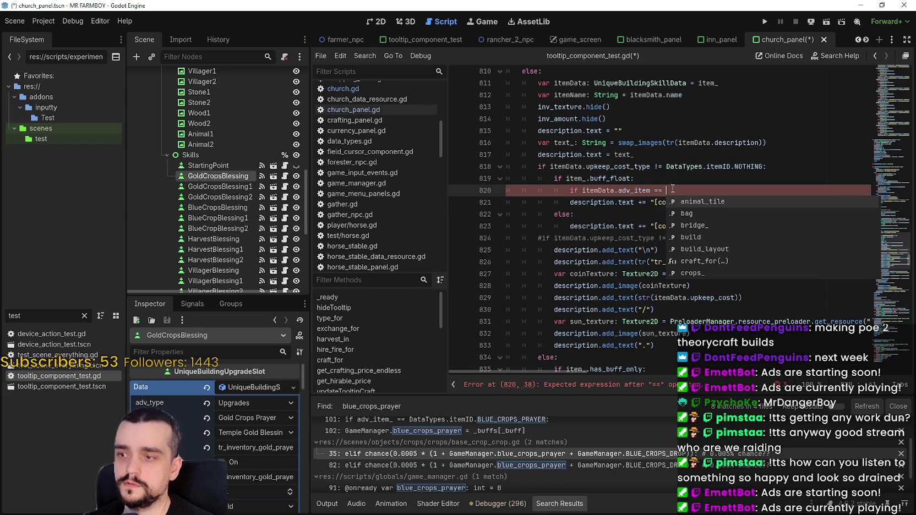
pyautogui.write('G')
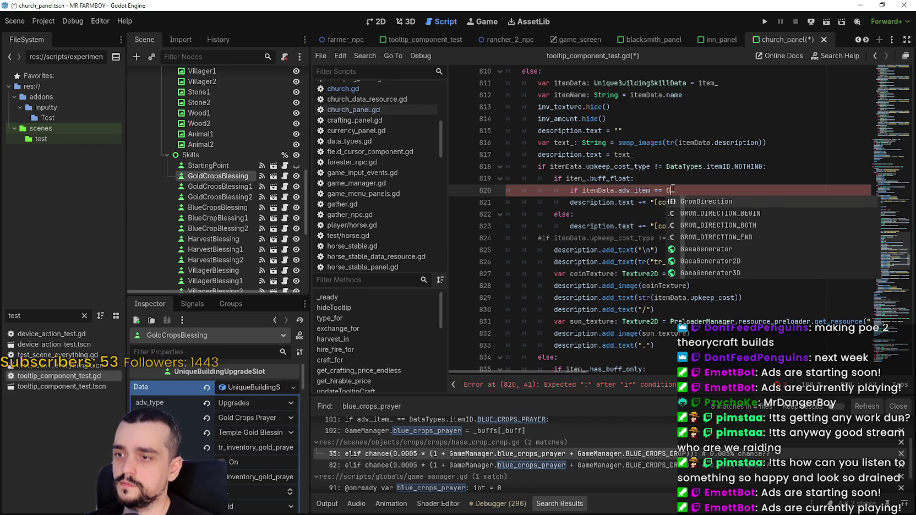
pyautogui.press('BackSpace')
# - Finish the condition with 'DataTypes.itemID.GOLD_CROPS_PRAYER:' and a single colon
pyautogui.write('Data')
pyautogui.press('Return')
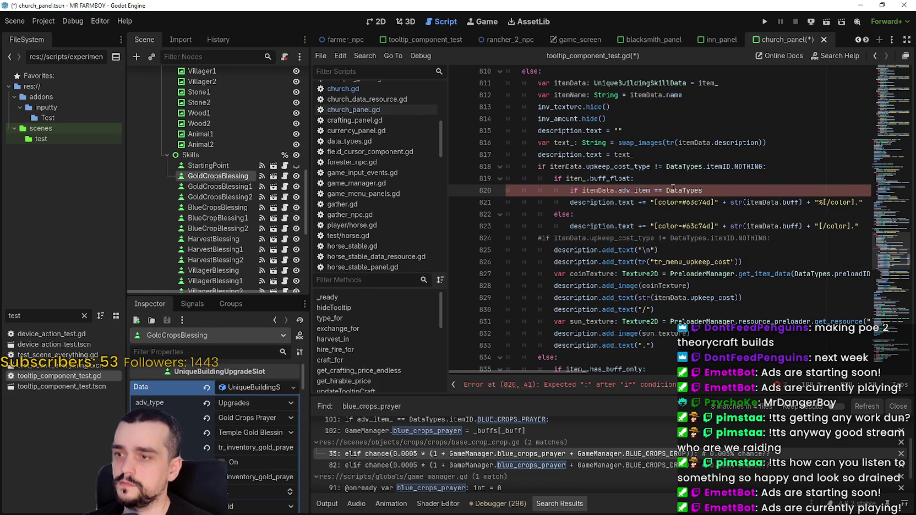
pyautogui.write('item')
pyautogui.press('Return')
pyautogui.write('Gold')
pyautogui.press('Down')
pyautogui.press('Down')
pyautogui.press('Return')
pyautogui.write('::')
pyautogui.press('BackSpace')
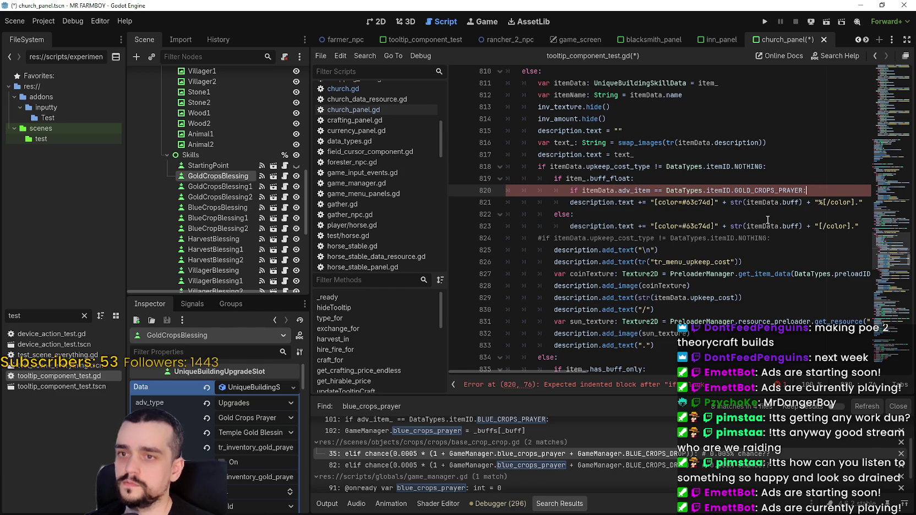
# - Copy the buff description statement onto a new line inside the GOLD_CROPS_PRAYER check
pyautogui.click(551, 203)
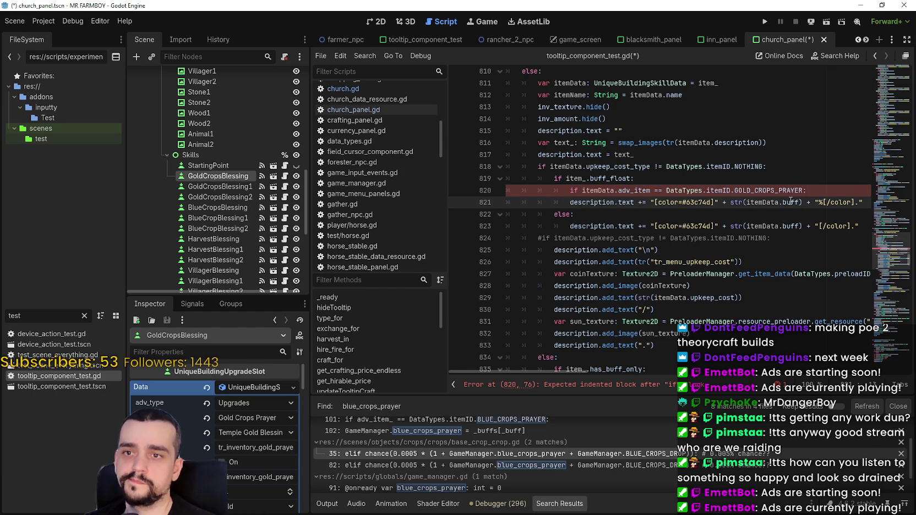
pyautogui.press('Up')
pyautogui.press('Return')
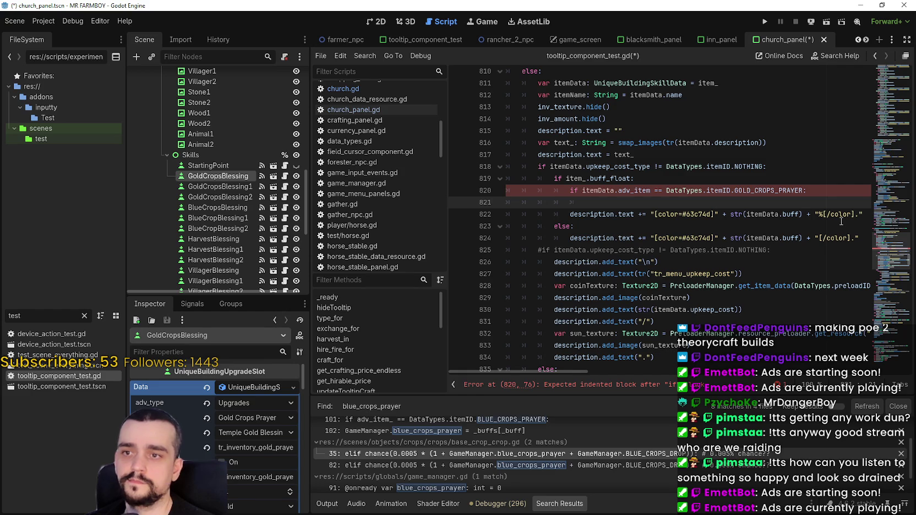
pyautogui.doubleClick(592, 215)
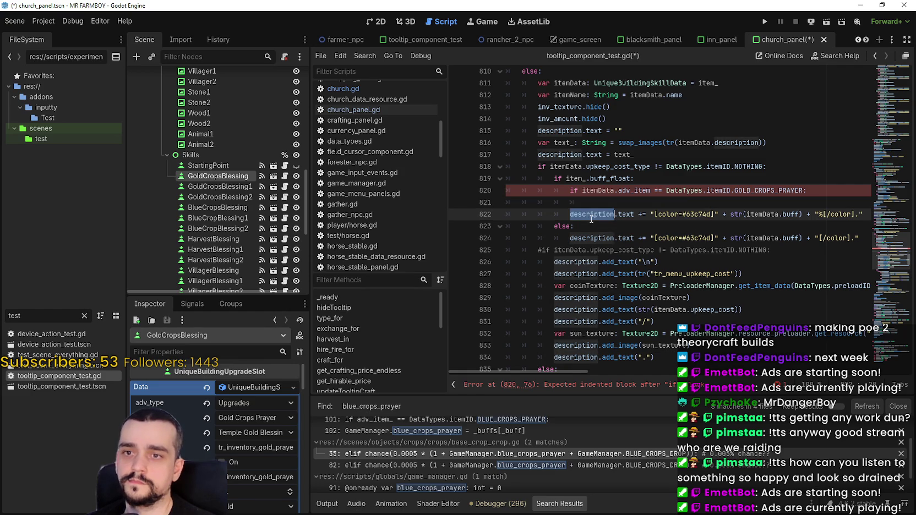
pyautogui.moveTo(591, 215); pyautogui.dragTo(667, 219)
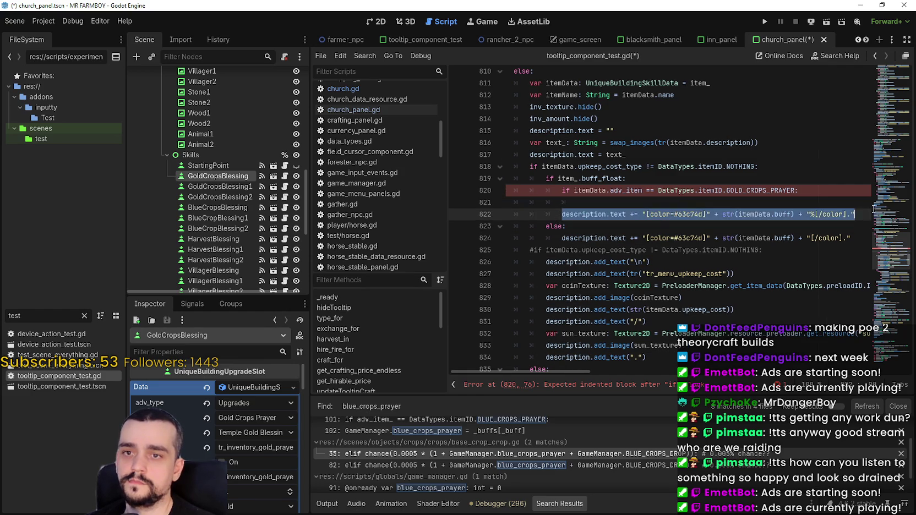
pyautogui.moveTo(855, 214); pyautogui.dragTo(557, 216)
pyautogui.hotkey('ctrl', 'c')
pyautogui.click(585, 206)
pyautogui.hotkey('ctrl', 'v')
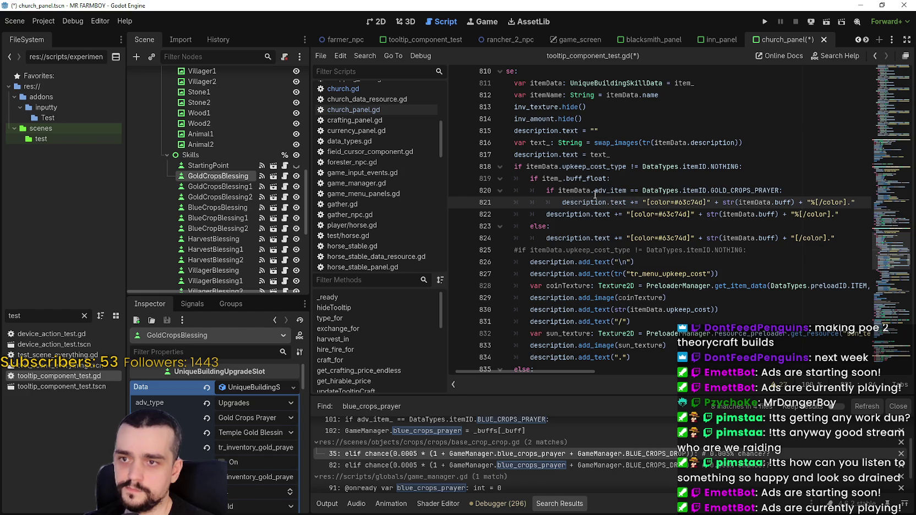
# - Add an 'else:' line and indent the original description statement under it
pyautogui.press('Return')
pyautogui.press('BackSpace')
pyautogui.write('else')
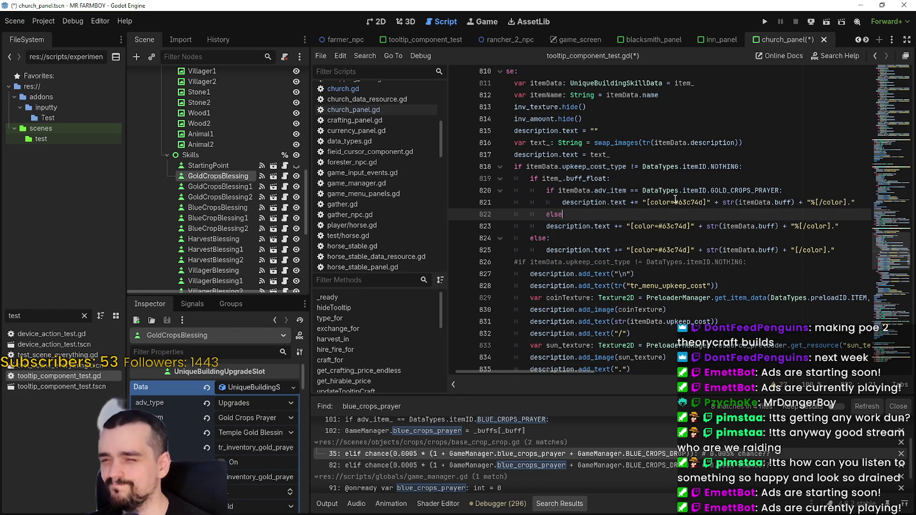
pyautogui.write(':')
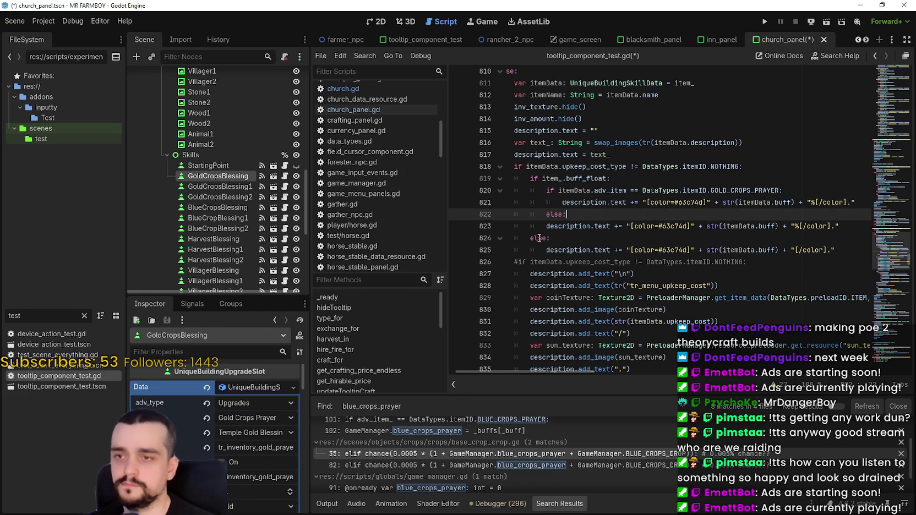
pyautogui.click(541, 227)
pyautogui.press('Tab')
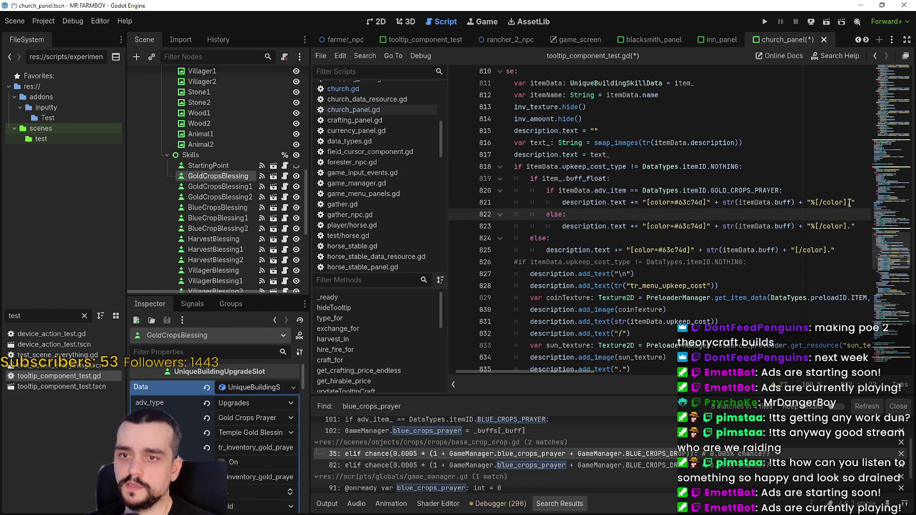
# - Select 'buff' in the copied itemData.buff expression on the gold crops line
pyautogui.click(807, 202)
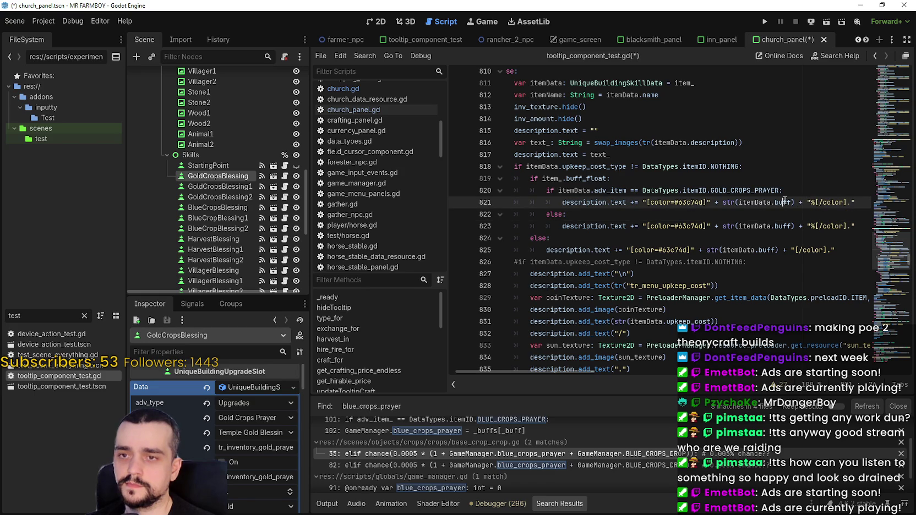
pyautogui.doubleClick(767, 202)
pyautogui.moveTo(768, 203); pyautogui.dragTo(780, 204)
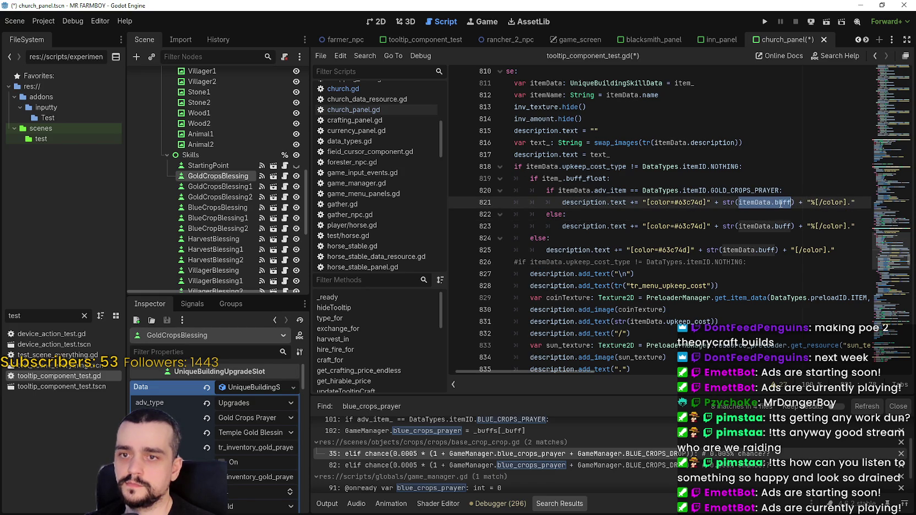
pyautogui.doubleClick(780, 202)
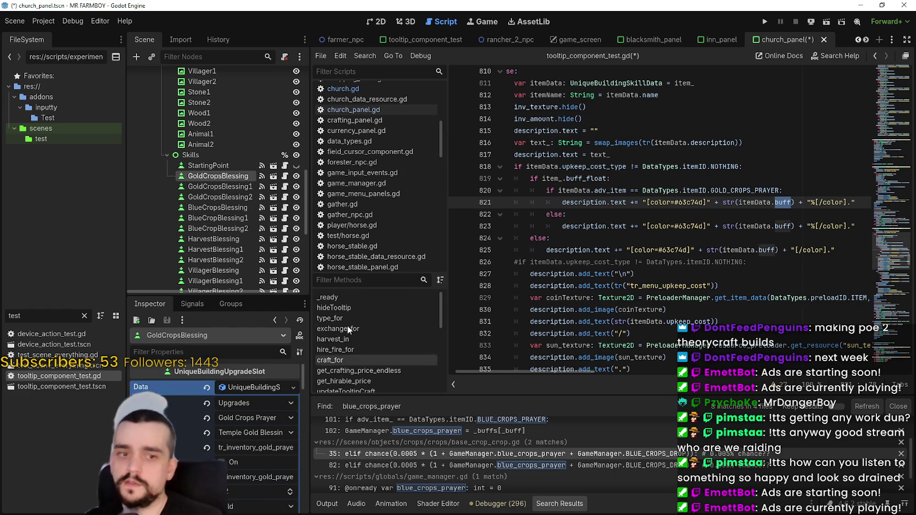
pyautogui.click(741, 206)
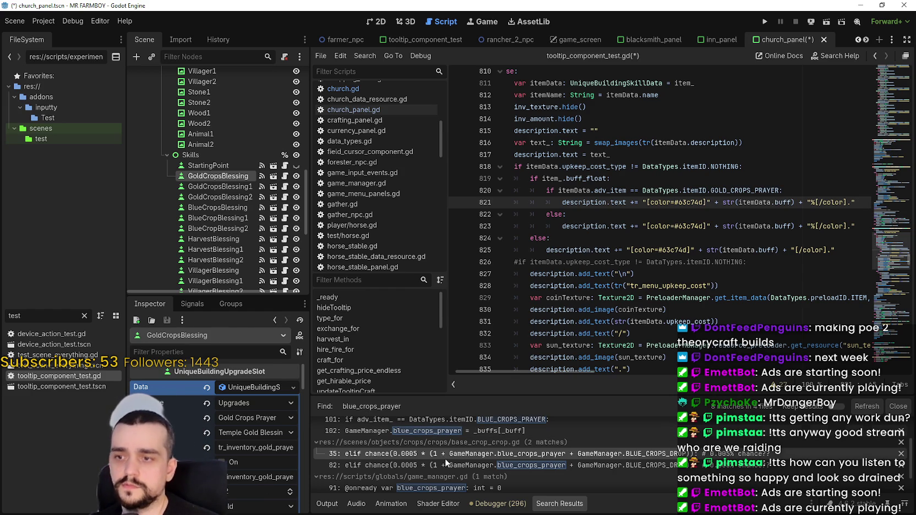
# - Open the base_crop_crop.gd search match and examine the 0.02 gold chance check on line 80
pyautogui.click(399, 464)
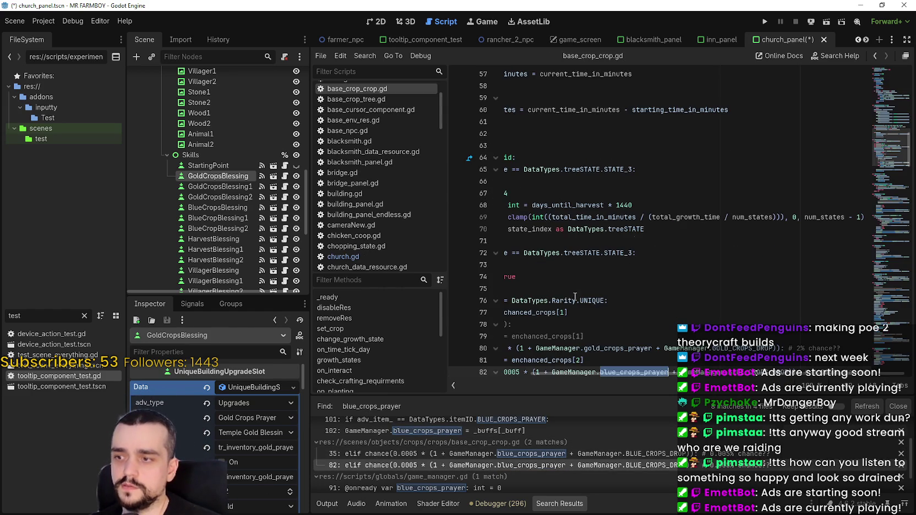
pyautogui.scroll(-2, 633, 333)
pyautogui.click(632, 314)
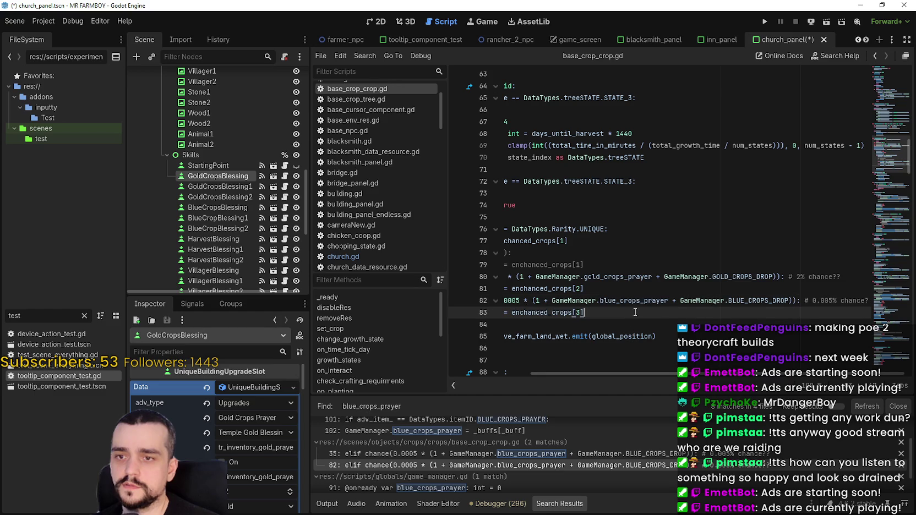
pyautogui.moveTo(678, 285)
pyautogui.mouseDown()
pyautogui.moveTo(509, 278)
pyautogui.moveTo(875, 278)
pyautogui.moveTo(788, 273)
pyautogui.mouseUp()
pyautogui.click(605, 276)
pyautogui.hscroll(-3, 624, 314)
pyautogui.click(574, 277)
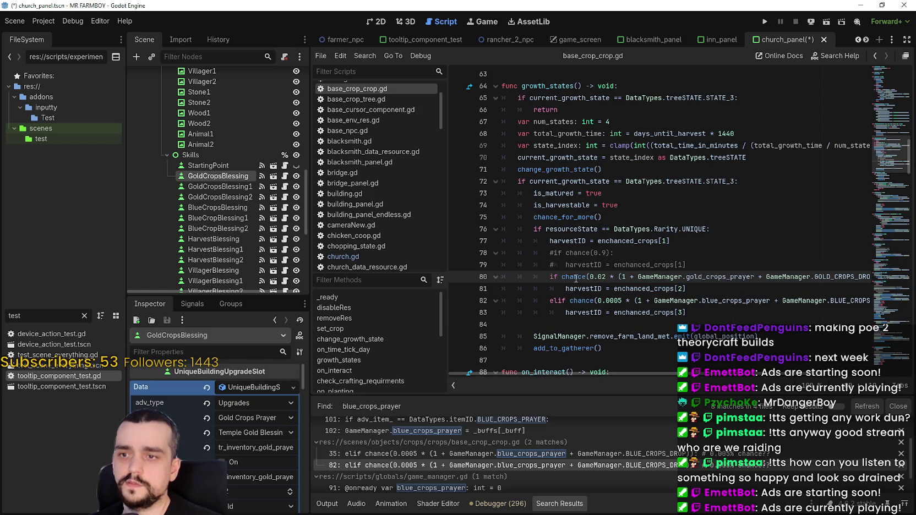
# - Look up the chance() definition in base_env_res.gd, then return to base_crop_crop.gd line 83
pyautogui.rightClick(575, 277)
pyautogui.click(637, 444)
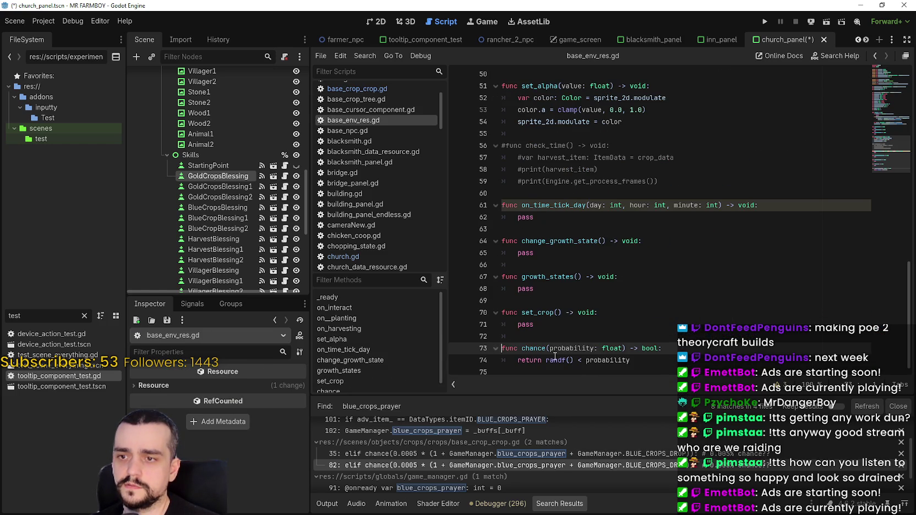
pyautogui.click(875, 55)
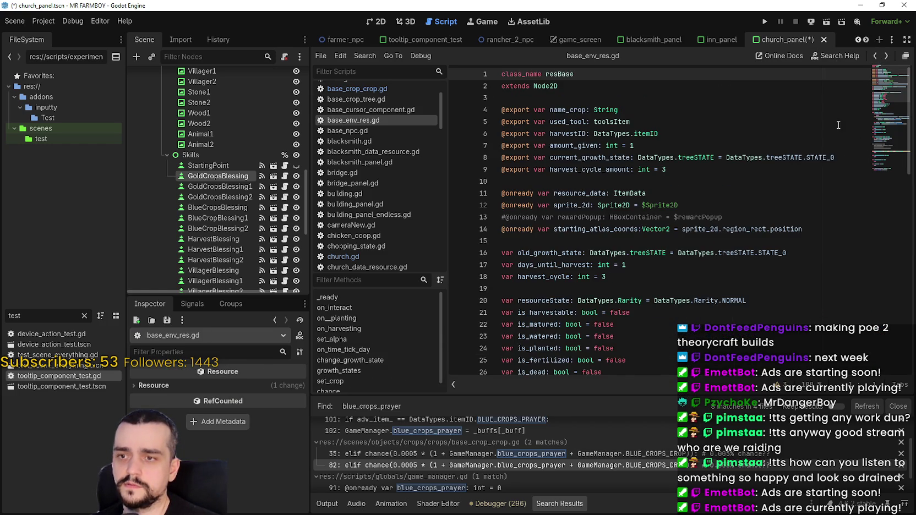
pyautogui.scroll(-6, 859, 88)
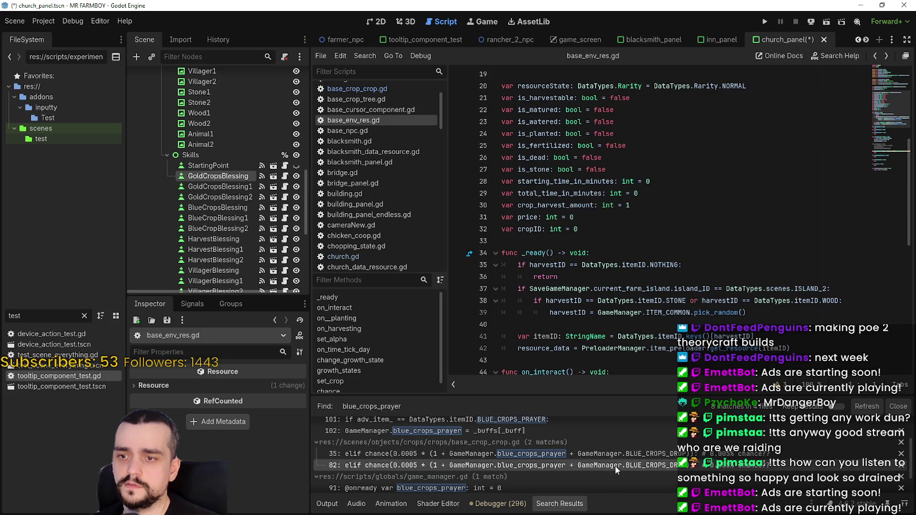
pyautogui.click(614, 465)
pyautogui.click(756, 314)
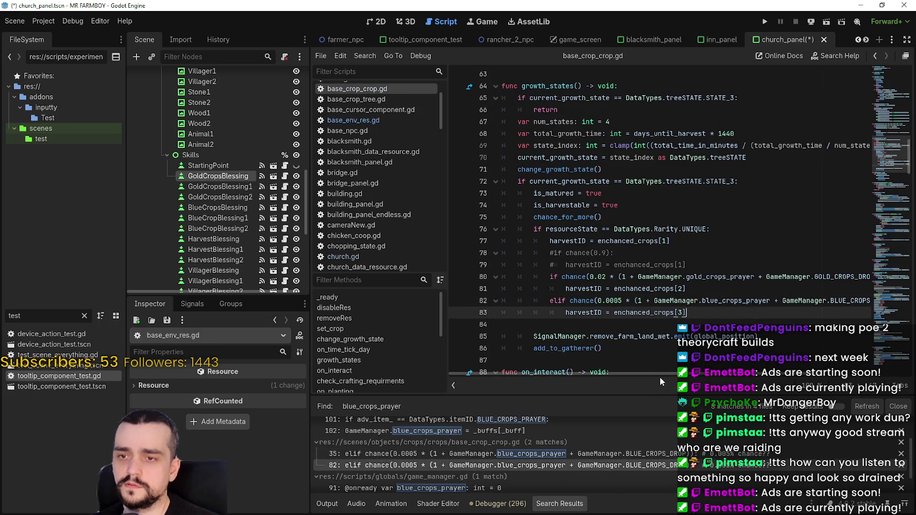
# - Select '0.02 * (1 + gold_crops_prayer + GOLD_CROPS_DROP)' on line 80, then go back a script
pyautogui.moveTo(661, 374); pyautogui.dragTo(728, 360)
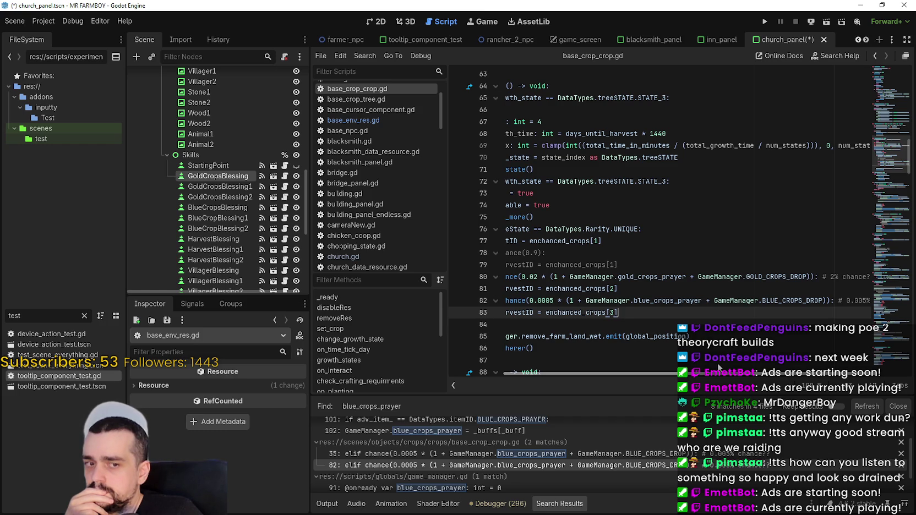
pyautogui.moveTo(719, 372); pyautogui.dragTo(764, 371)
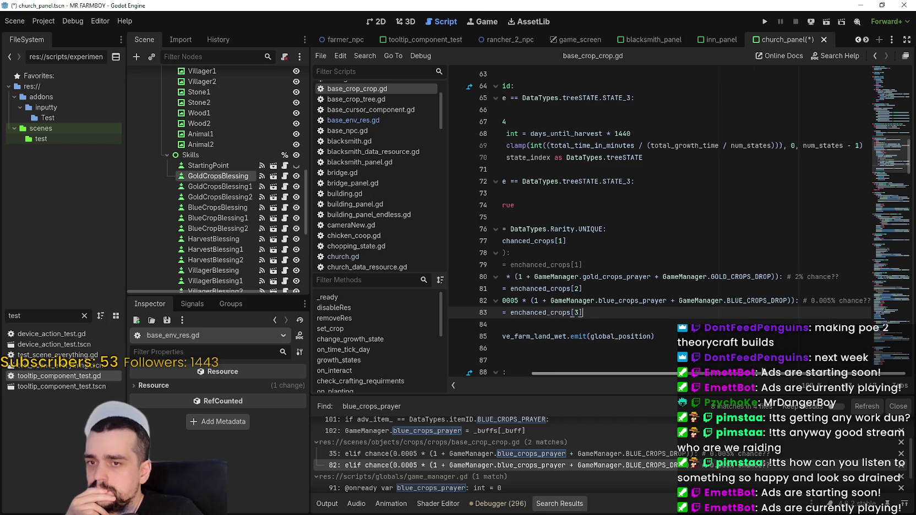
pyautogui.moveTo(747, 374)
pyautogui.mouseDown()
pyautogui.moveTo(726, 374)
pyautogui.moveTo(746, 374)
pyautogui.mouseUp()
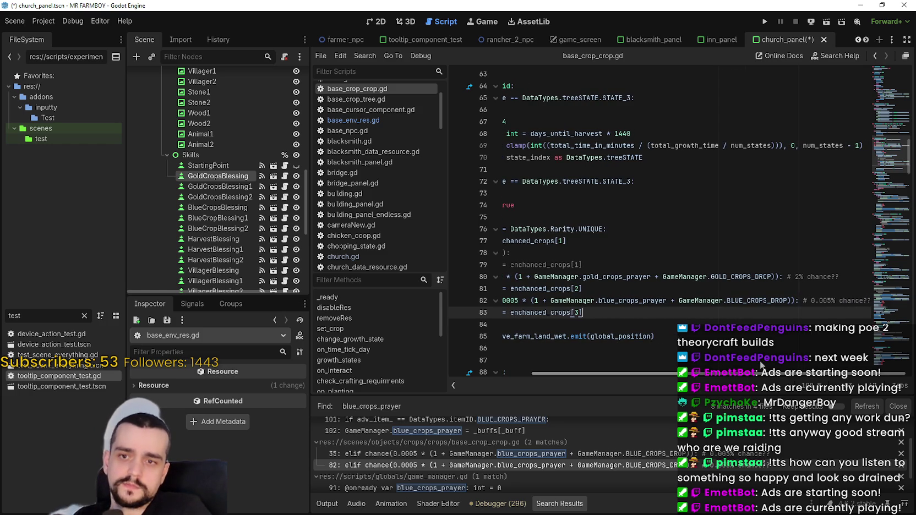
pyautogui.moveTo(761, 373); pyautogui.dragTo(754, 374)
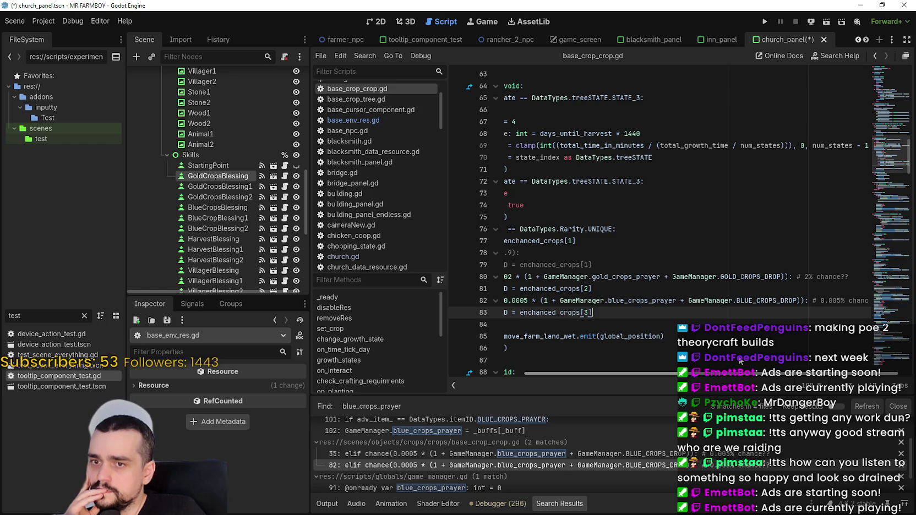
pyautogui.hscroll(-5, 663, 351)
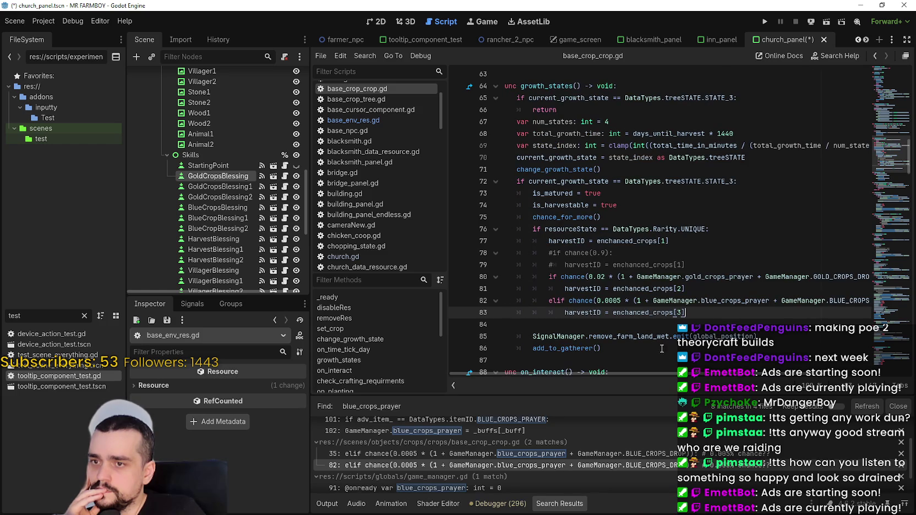
pyautogui.moveTo(591, 277)
pyautogui.mouseDown()
pyautogui.moveTo(850, 278)
pyautogui.moveTo(780, 277)
pyautogui.moveTo(787, 275)
pyautogui.mouseUp()
pyautogui.moveTo(792, 273); pyautogui.dragTo(797, 274)
pyautogui.hotkey('ctrl', 'c')
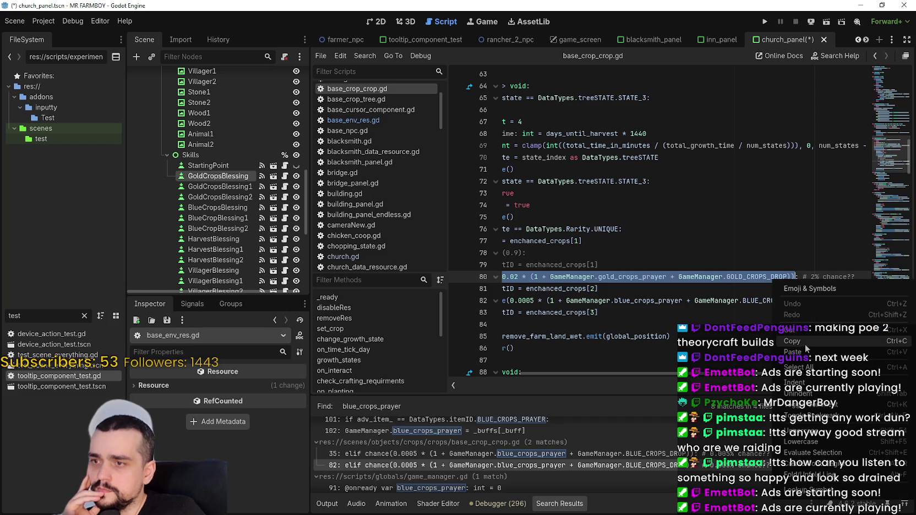
pyautogui.hotkey('alt', 'Left')
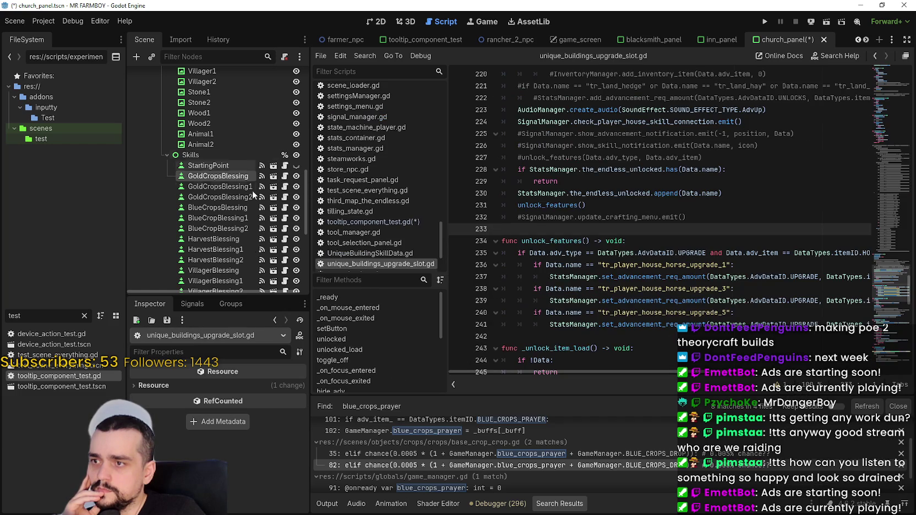
# - On line 821, declare var calc_chance: float = 0.02 * (1 + gold_crops_prayer + GOLD_CROPS_DROP)
pyautogui.hotkey('alt', 'Left')
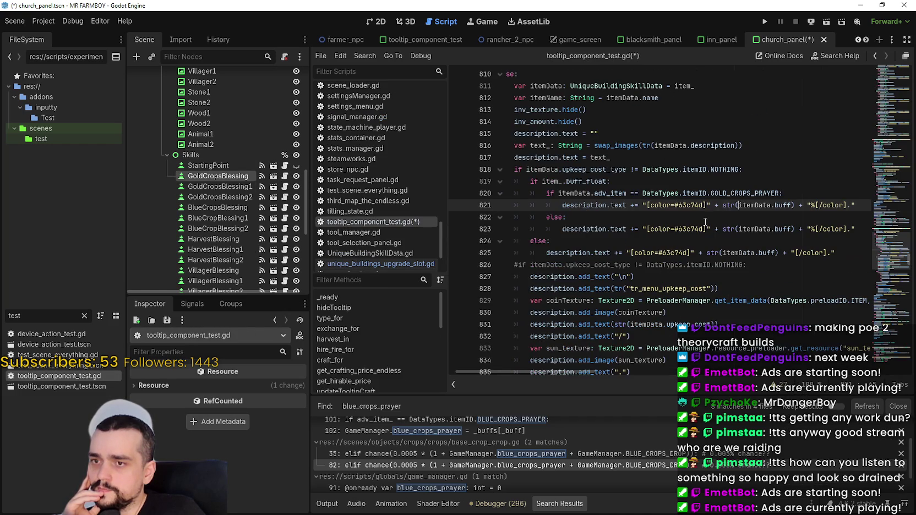
pyautogui.click(815, 193)
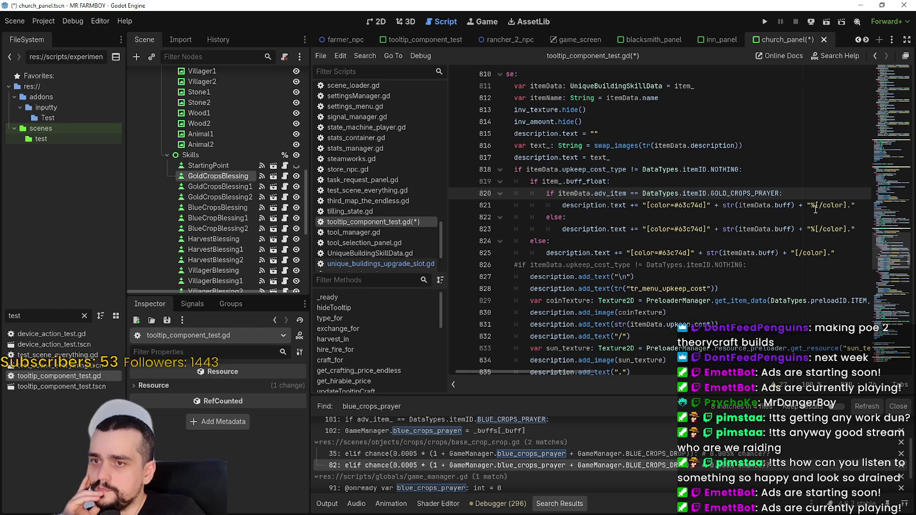
pyautogui.press('Return')
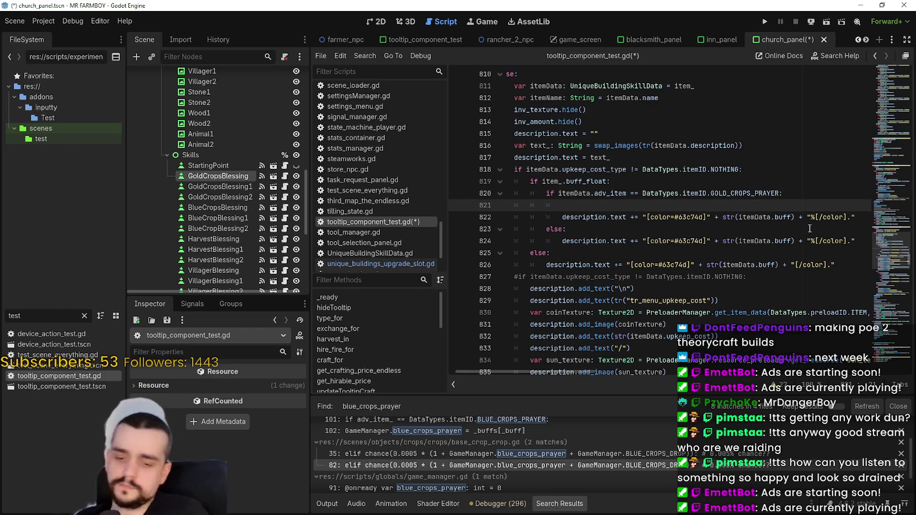
pyautogui.write('var calc')
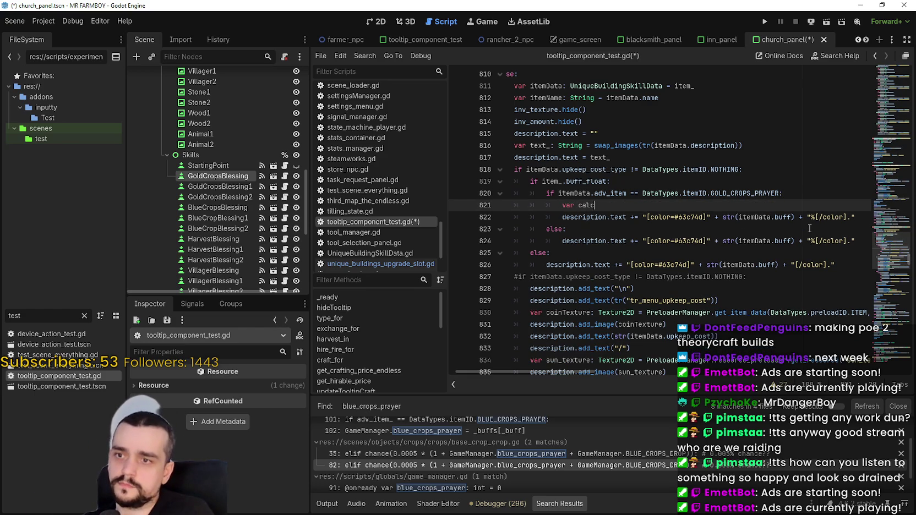
pyautogui.write('_pr')
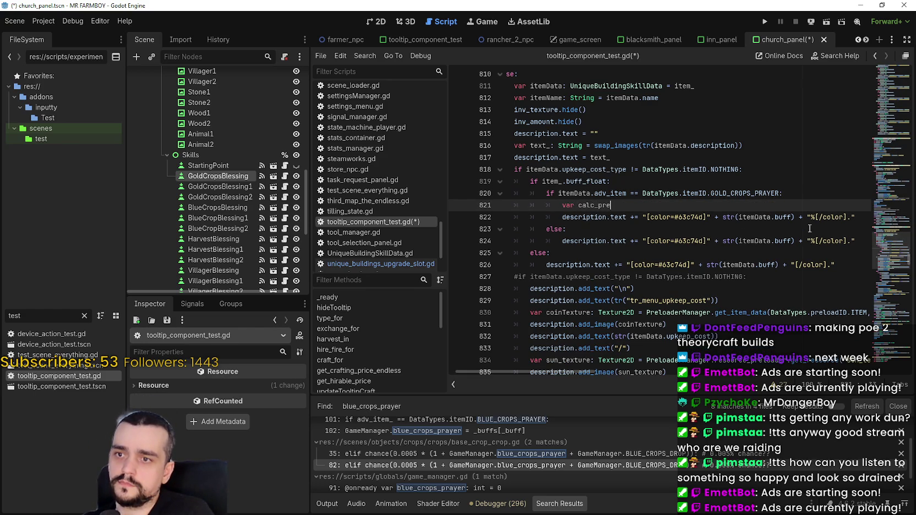
pyautogui.press('BackSpace')
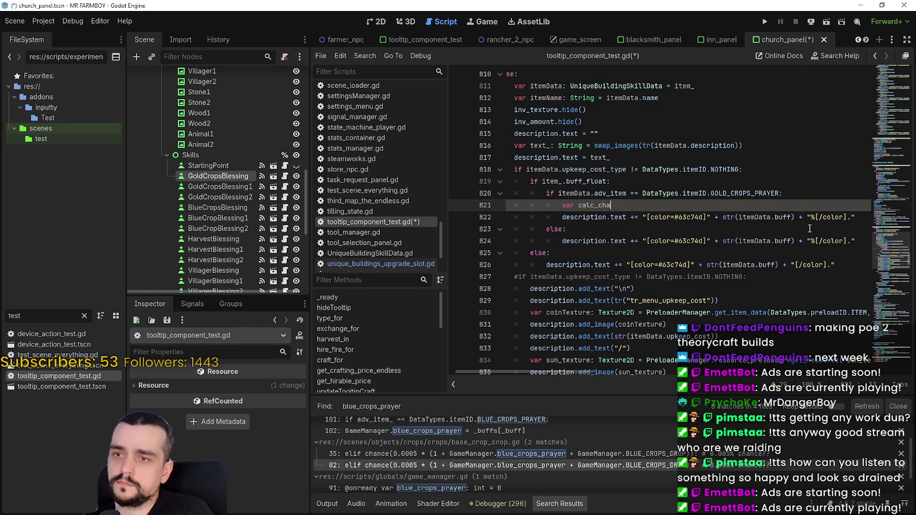
pyautogui.write('chance:')
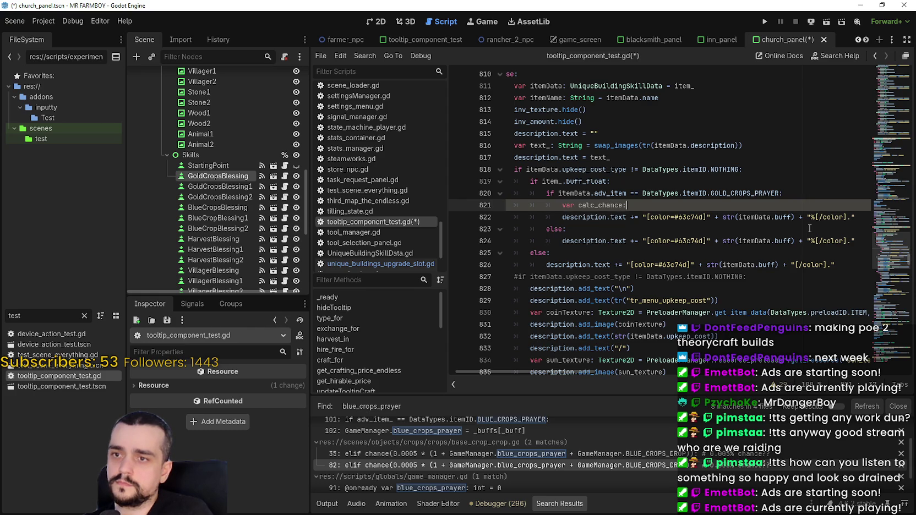
pyautogui.write(' float =')
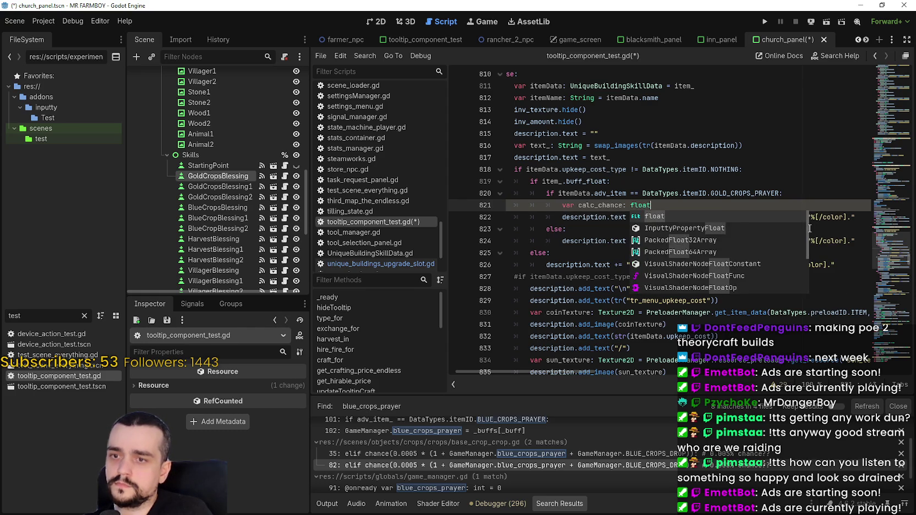
pyautogui.hotkey('ctrl', 'v')
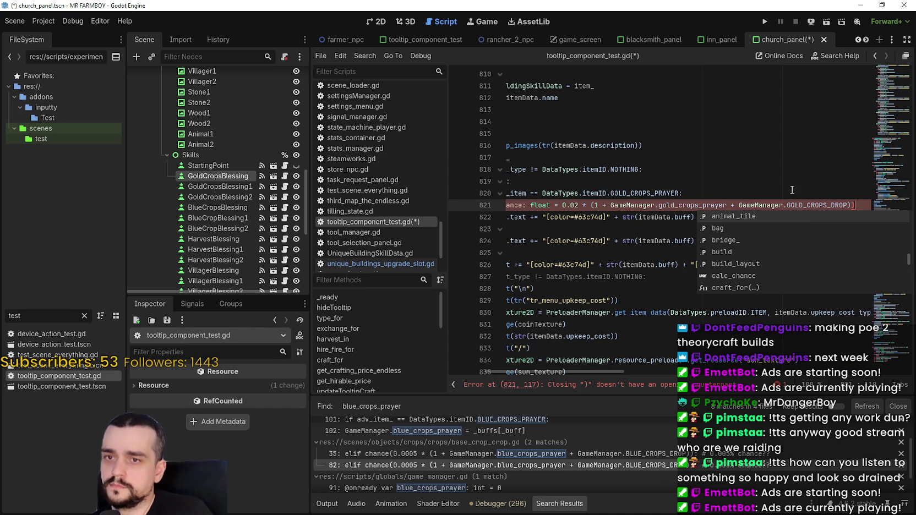
pyautogui.press('Delete')
pyautogui.press('Down')
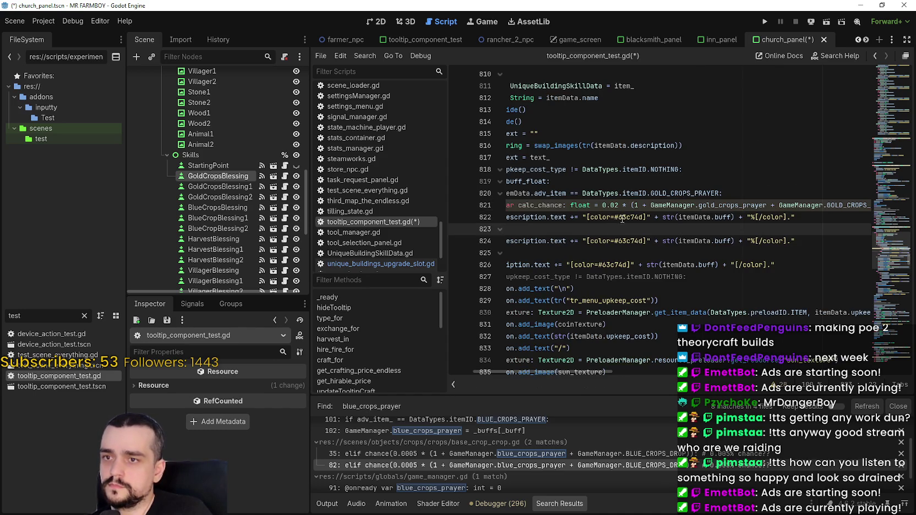
# - Replace itemData.buff with calc_chance in the description on line 822
pyautogui.moveTo(530, 204); pyautogui.dragTo(562, 205)
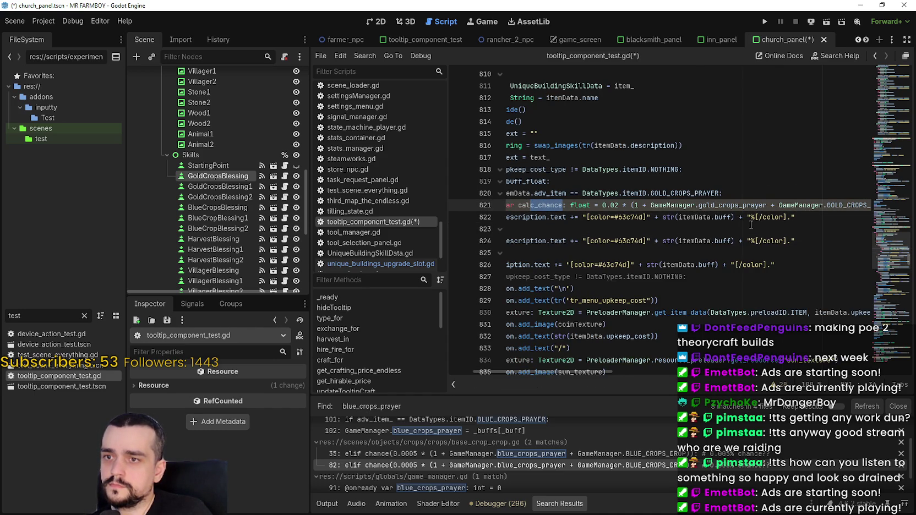
pyautogui.doubleClick(724, 217)
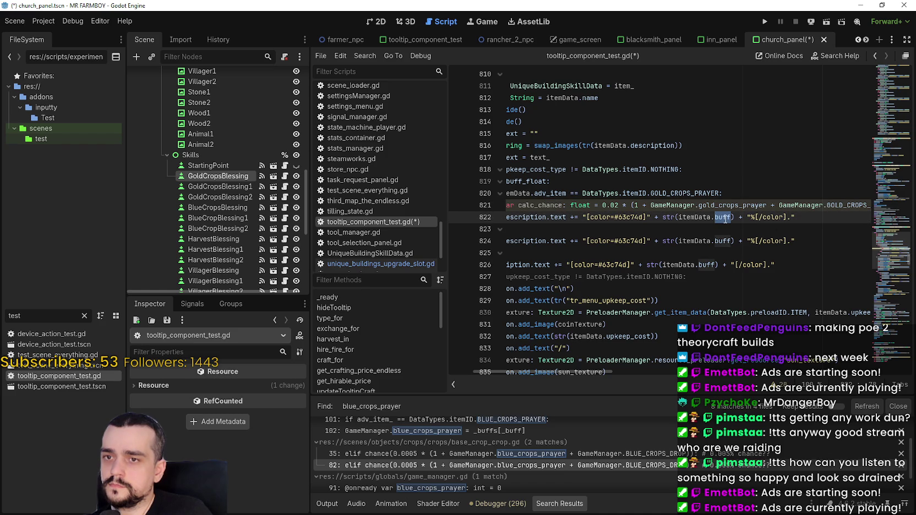
pyautogui.doubleClick(540, 203)
pyautogui.hotkey('ctrl', 'c')
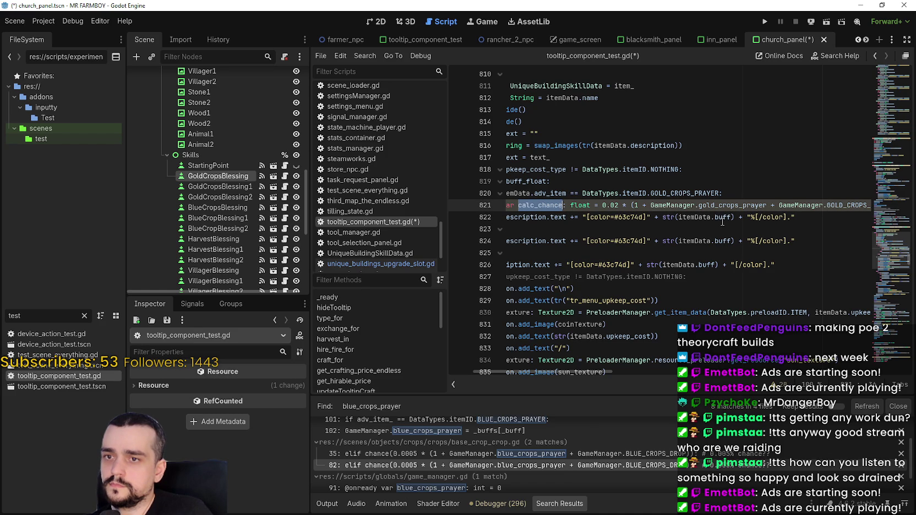
pyautogui.doubleClick(722, 218)
pyautogui.keyDown('shift'); pyautogui.click(695, 218); pyautogui.keyUp('shift')
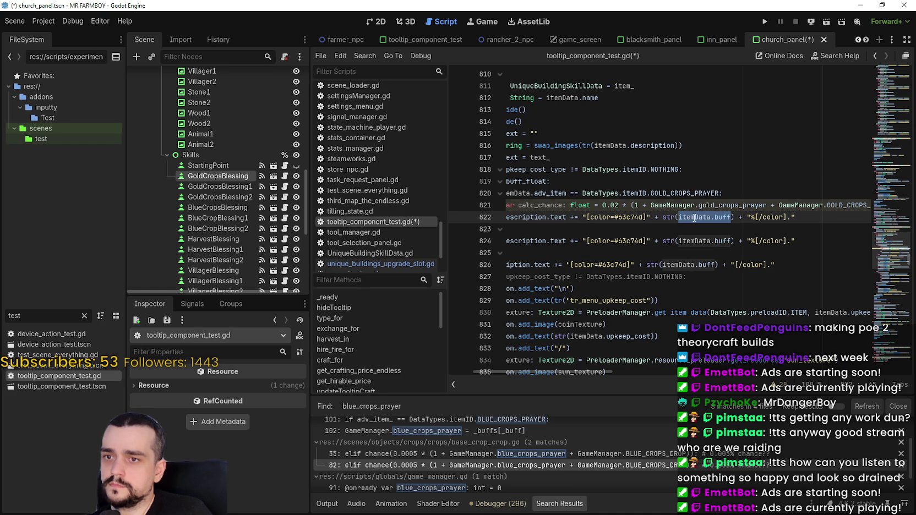
pyautogui.hotkey('ctrl', 'v')
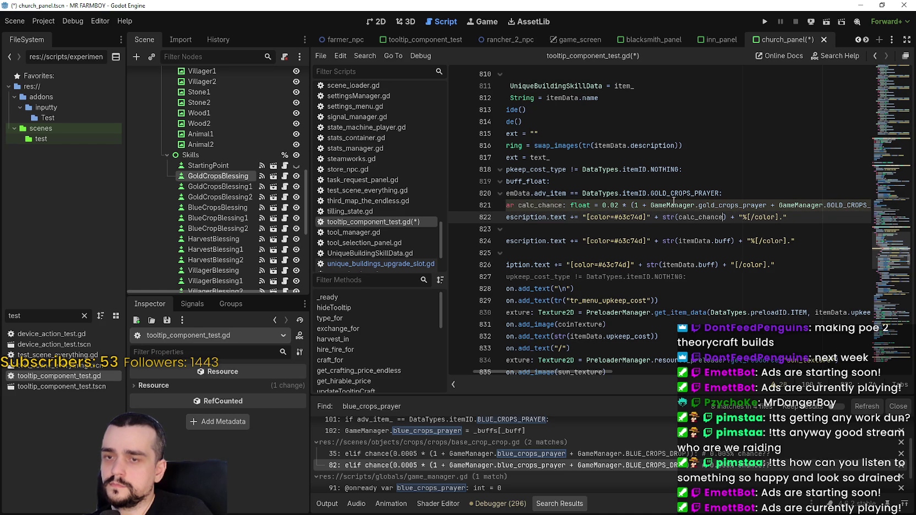
pyautogui.click(618, 205)
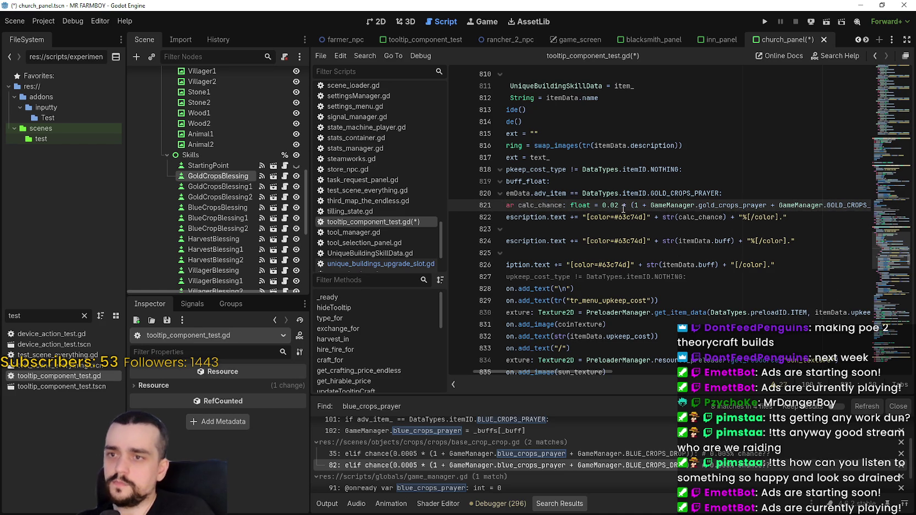
# - Replace the bracketed bonus term with itemData.buff so calc_chance = 0.02 * itemData.buff
pyautogui.moveTo(592, 373)
pyautogui.mouseDown()
pyautogui.moveTo(619, 373)
pyautogui.moveTo(575, 363)
pyautogui.moveTo(611, 363)
pyautogui.moveTo(575, 358)
pyautogui.moveTo(608, 359)
pyautogui.moveTo(594, 360)
pyautogui.mouseUp()
pyautogui.moveTo(715, 241); pyautogui.dragTo(699, 241)
pyautogui.hotkey('ctrl', 'c')
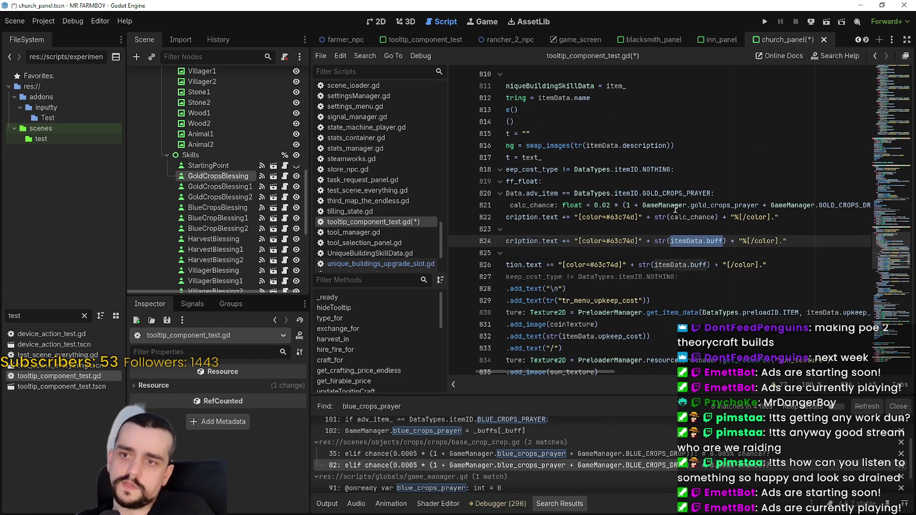
pyautogui.moveTo(623, 204); pyautogui.dragTo(862, 204)
pyautogui.hotkey('ctrl', 'v')
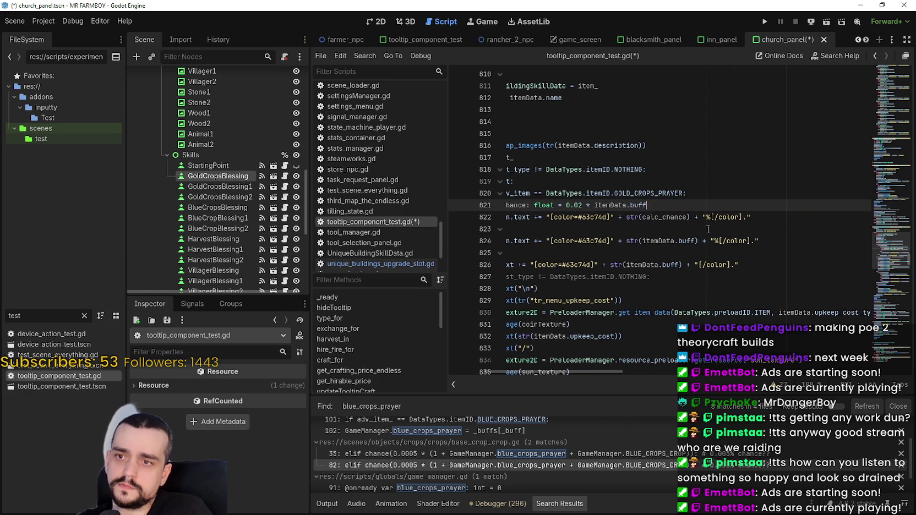
pyautogui.moveTo(520, 373); pyautogui.dragTo(514, 373)
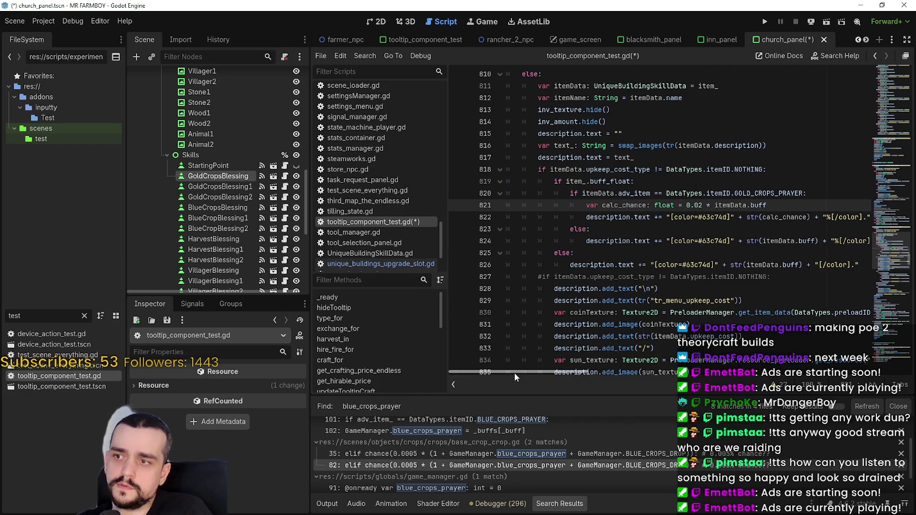
# - Show the GoldCropsBlessing node in the Inspector, select the chance formula, and launch Calculator
pyautogui.click(223, 179)
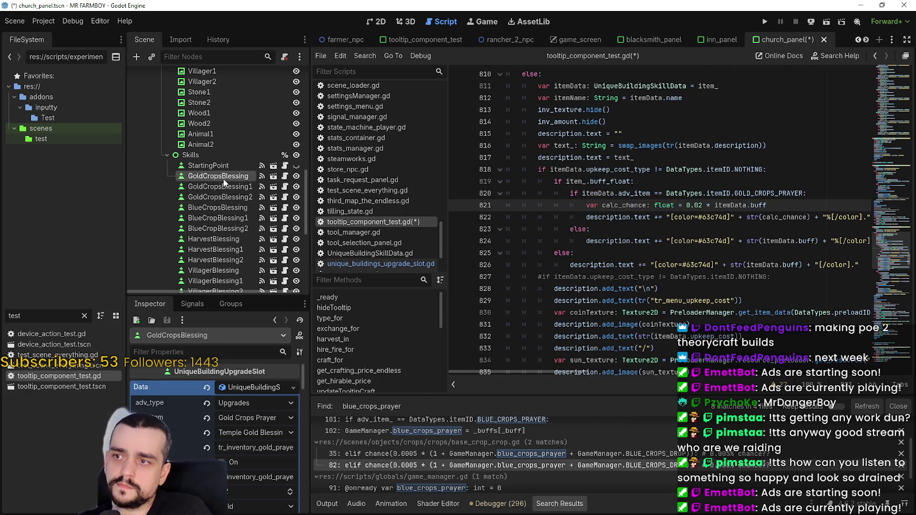
pyautogui.scroll(-2, 237, 487)
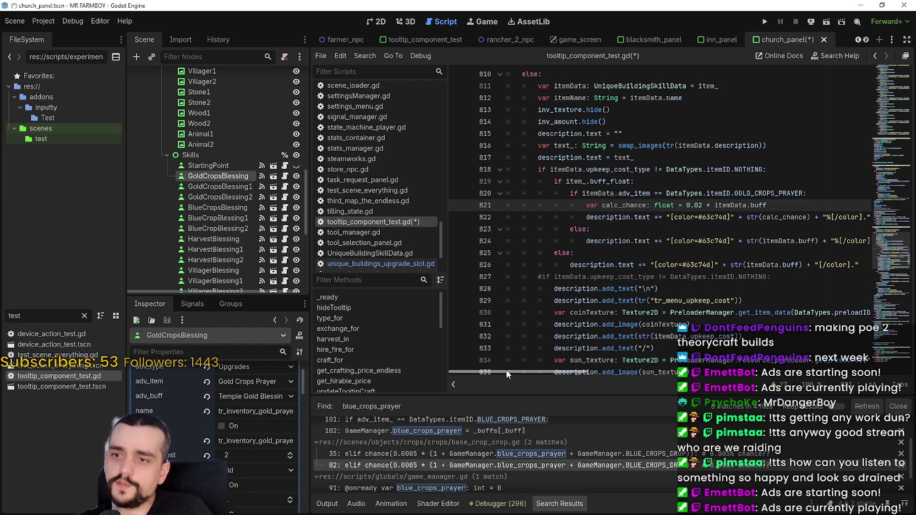
pyautogui.moveTo(508, 369); pyautogui.dragTo(535, 361)
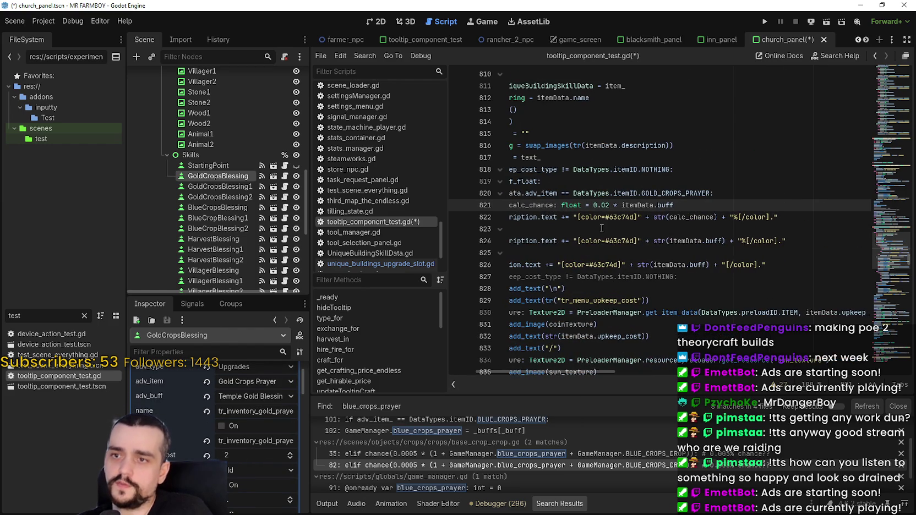
pyautogui.moveTo(672, 205)
pyautogui.mouseDown()
pyautogui.moveTo(612, 194)
pyautogui.moveTo(588, 207)
pyautogui.moveTo(624, 208)
pyautogui.mouseUp()
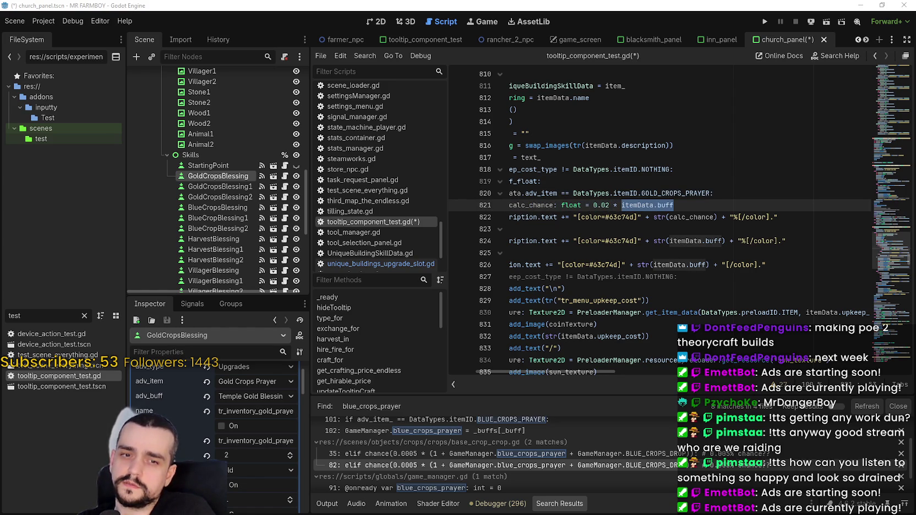
pyautogui.press('XF86Calculator')
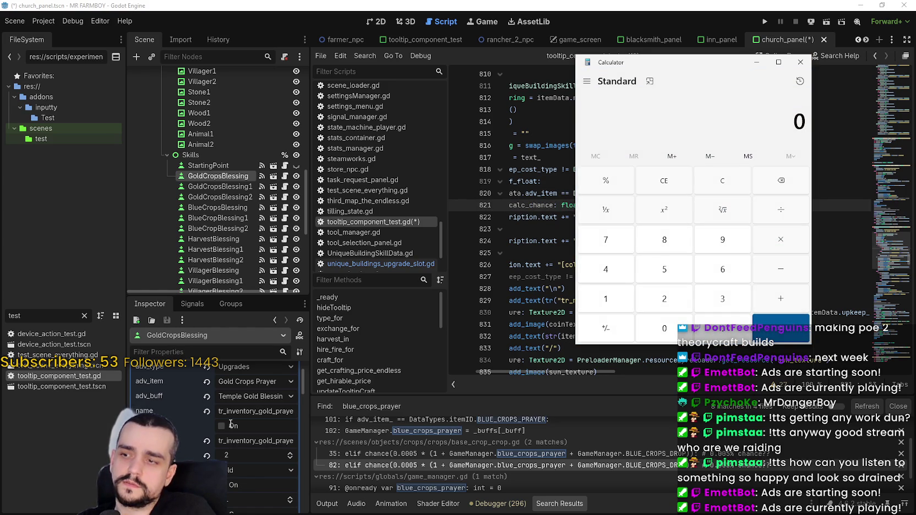
# - Close Calculator and set the GoldCropsBlessing node's buff to 2 in the Inspector
pyautogui.scroll(-3, 241, 426)
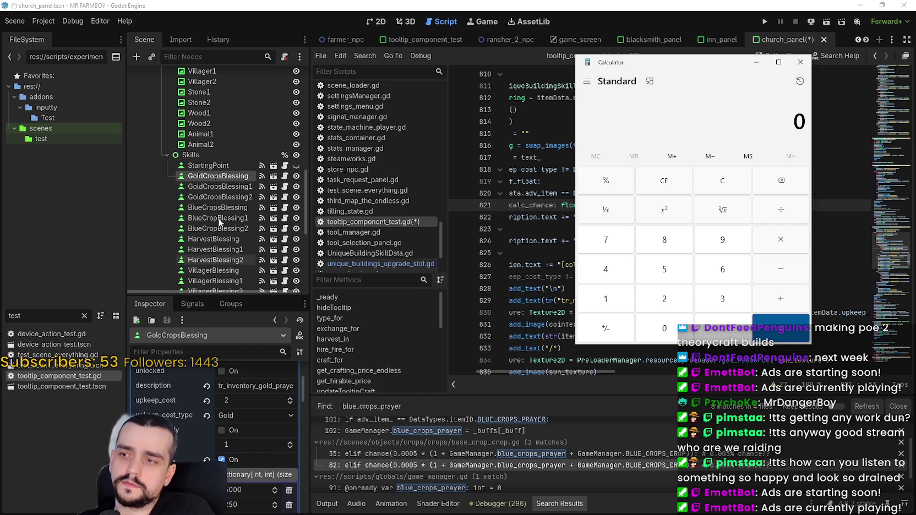
pyautogui.hotkey('alt', 'F4')
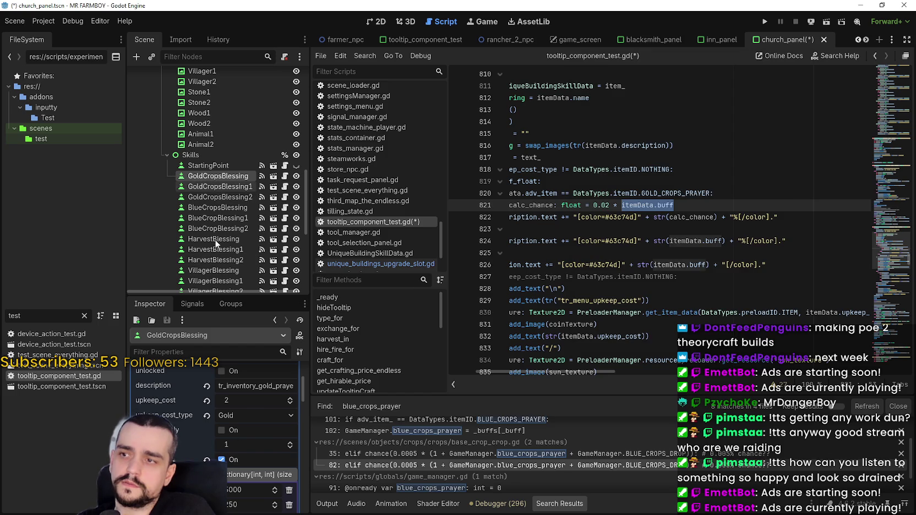
pyautogui.click(218, 188)
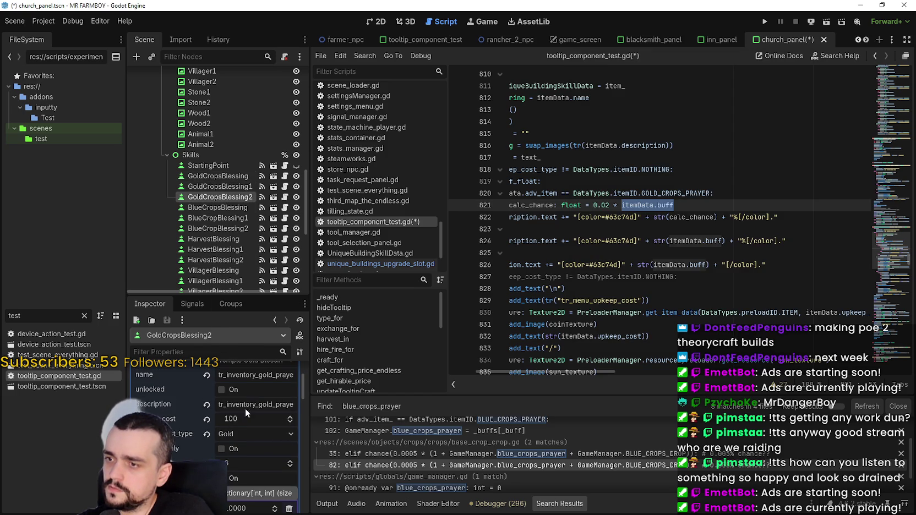
pyautogui.click(238, 176)
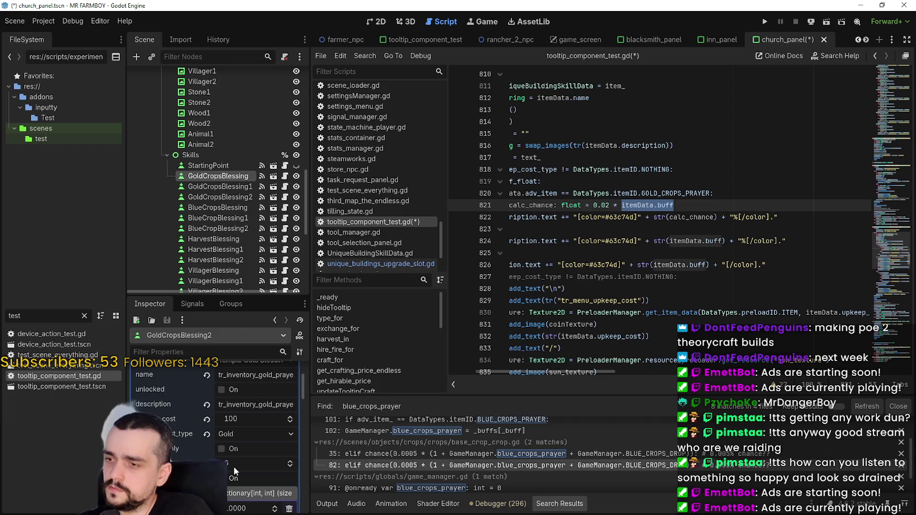
pyautogui.click(245, 444)
pyautogui.write('2')
pyautogui.press('Return')
# - In Calculator, compute 0.02 × 2 = 0.04, then 0.04 × 100 = 4
pyautogui.press('XF86Calculator')
pyautogui.moveTo(720, 70)
pyautogui.mouseDown()
pyautogui.moveTo(453, 158)
pyautogui.moveTo(363, 140)
pyautogui.mouseUp()
pyautogui.write('0.0')
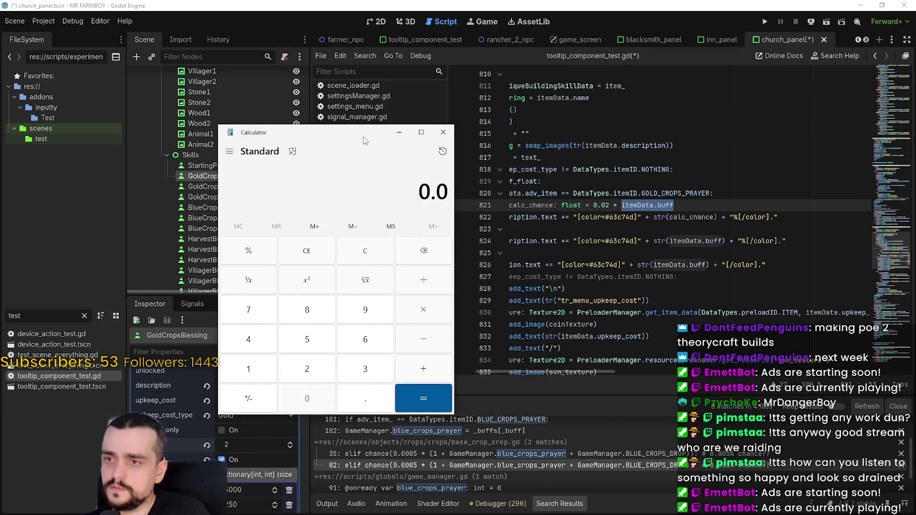
pyautogui.write('2*2')
pyautogui.press('Return')
pyautogui.moveTo(371, 138)
pyautogui.mouseDown()
pyautogui.moveTo(302, 120)
pyautogui.moveTo(228, 81)
pyautogui.mouseUp()
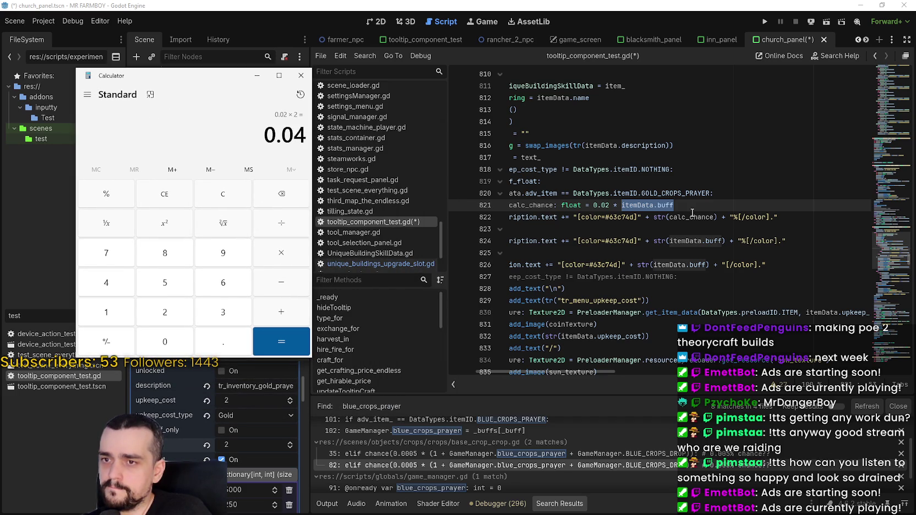
pyautogui.moveTo(692, 213)
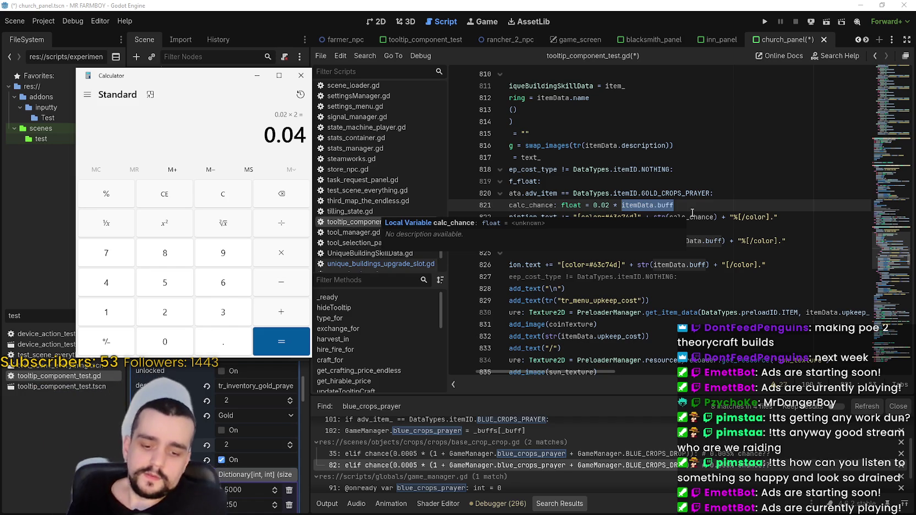
pyautogui.click(286, 258)
pyautogui.write('100')
pyautogui.press('Return')
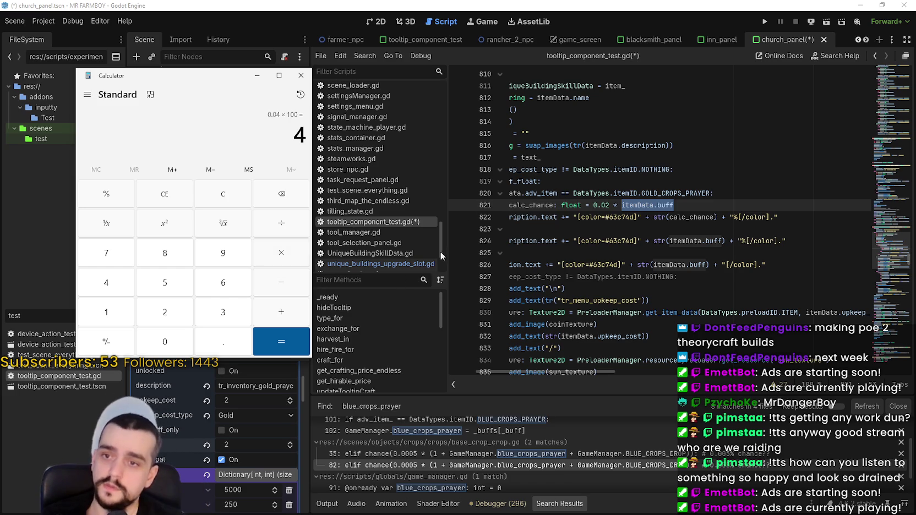
pyautogui.click(688, 217)
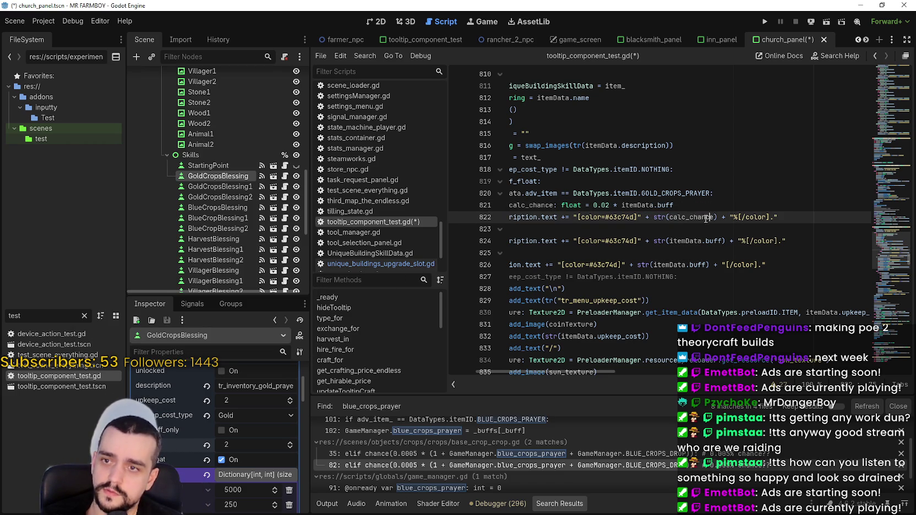
# - Wrap 0.02 * itemData.buff in parentheses, multiply it by 100, and save the script
pyautogui.press('Right')
pyautogui.keyDown('shift'); pyautogui.click(593, 204); pyautogui.keyUp('shift')
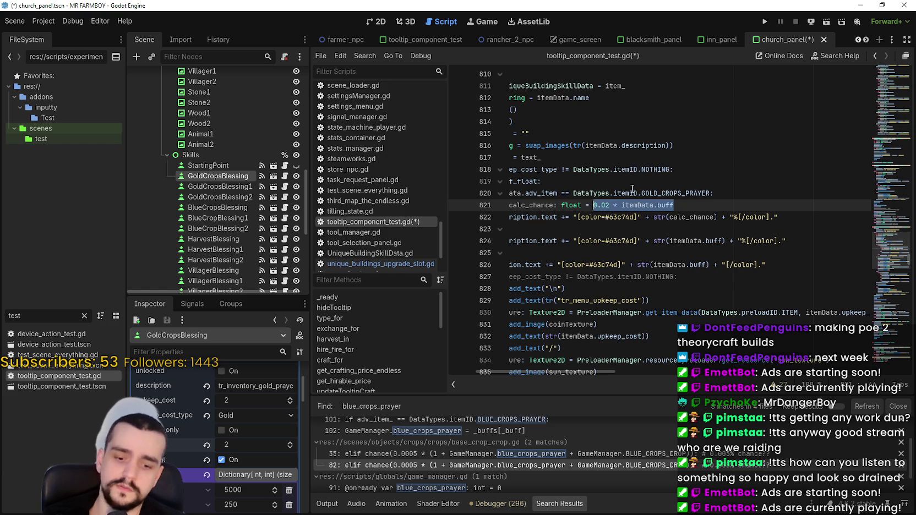
pyautogui.write('(')
pyautogui.write('*')
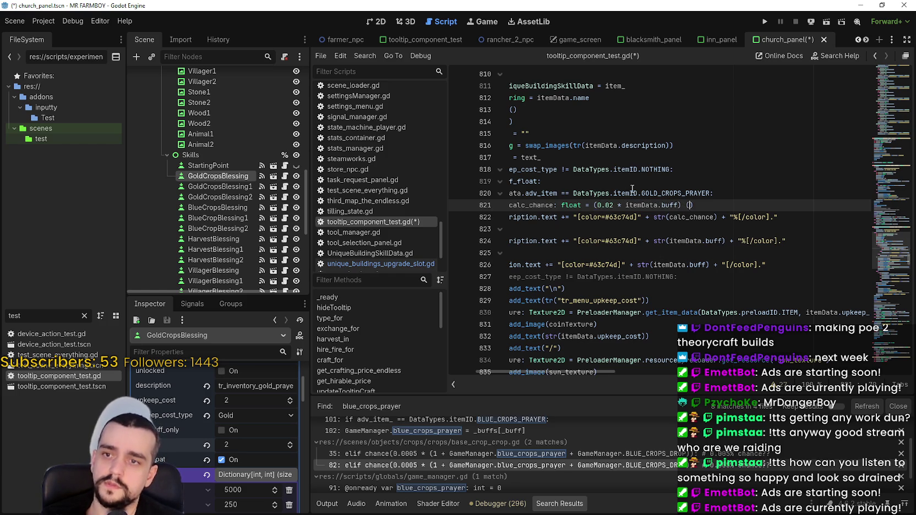
pyautogui.write('100')
pyautogui.hotkey('ctrl', 's')
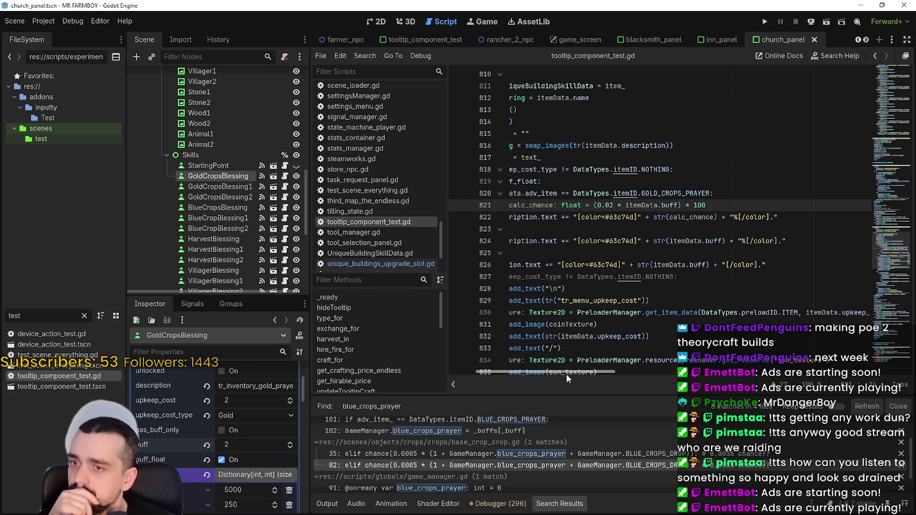
pyautogui.moveTo(568, 374); pyautogui.dragTo(558, 374)
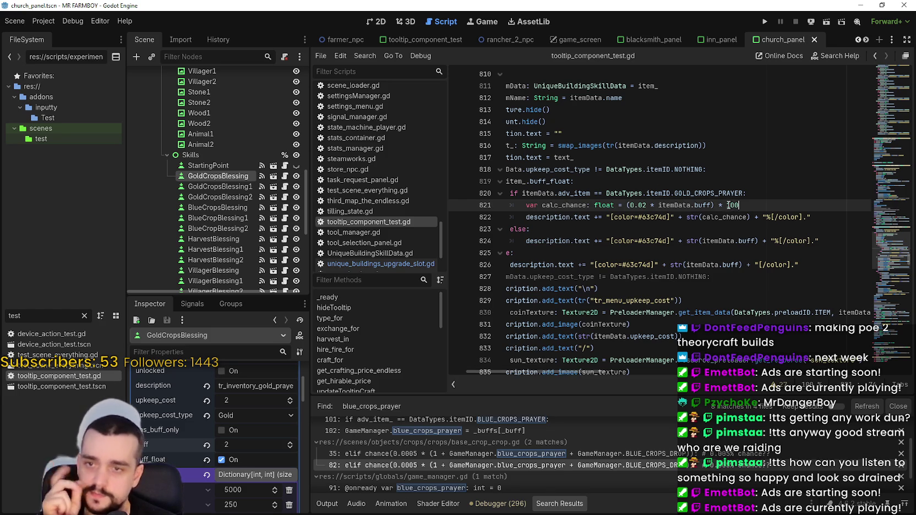
pyautogui.doubleClick(603, 204)
# - Change calc_chance's type to int on line 821 and save
pyautogui.write('int')
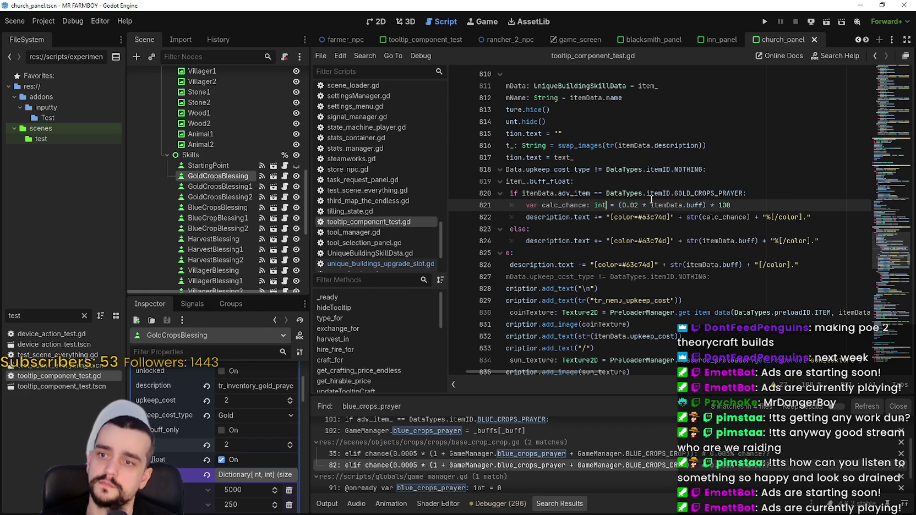
pyautogui.hotkey('ctrl', 's')
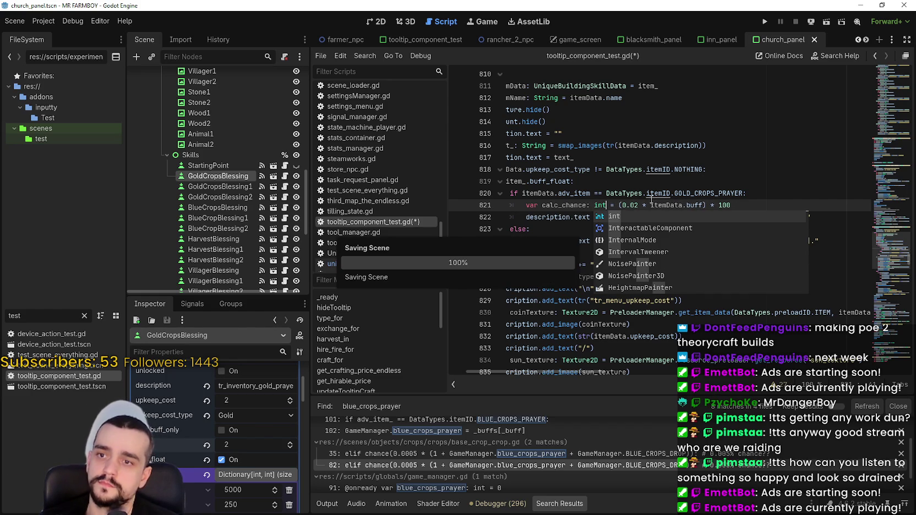
pyautogui.click(634, 205)
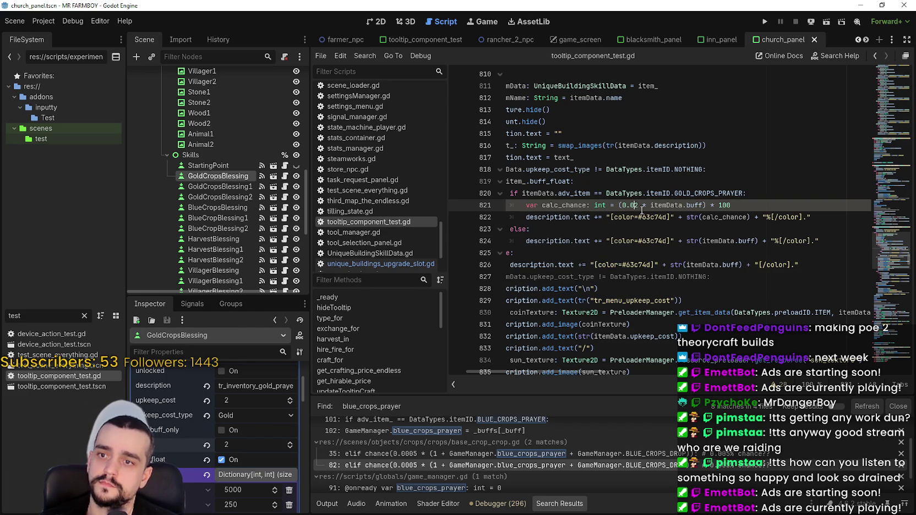
pyautogui.click(701, 264)
# - Retype calc_chance as float on line 821 and save the script again
pyautogui.doubleClick(553, 194)
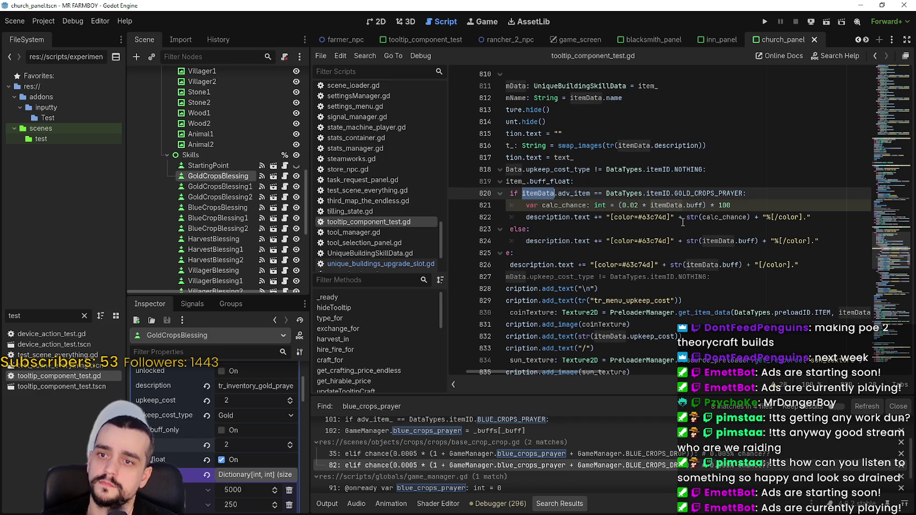
pyautogui.doubleClick(564, 205)
pyautogui.click(734, 217)
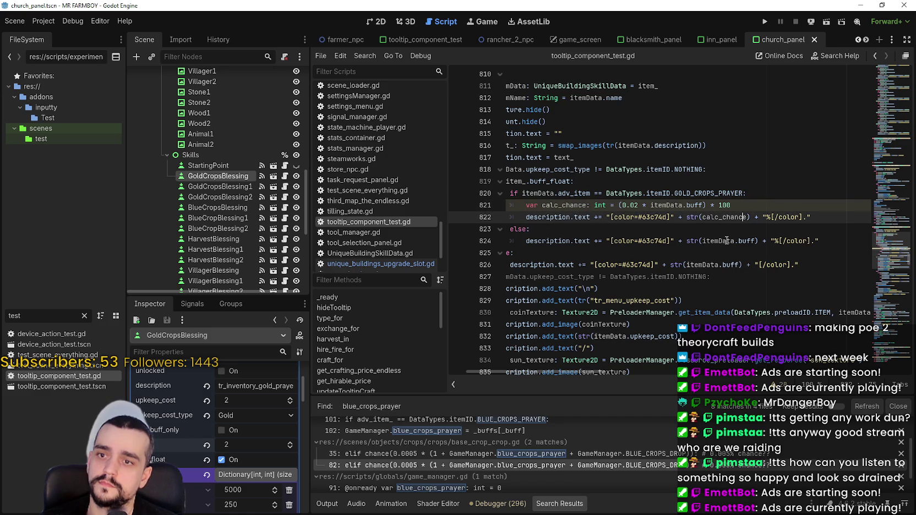
pyautogui.click(562, 205)
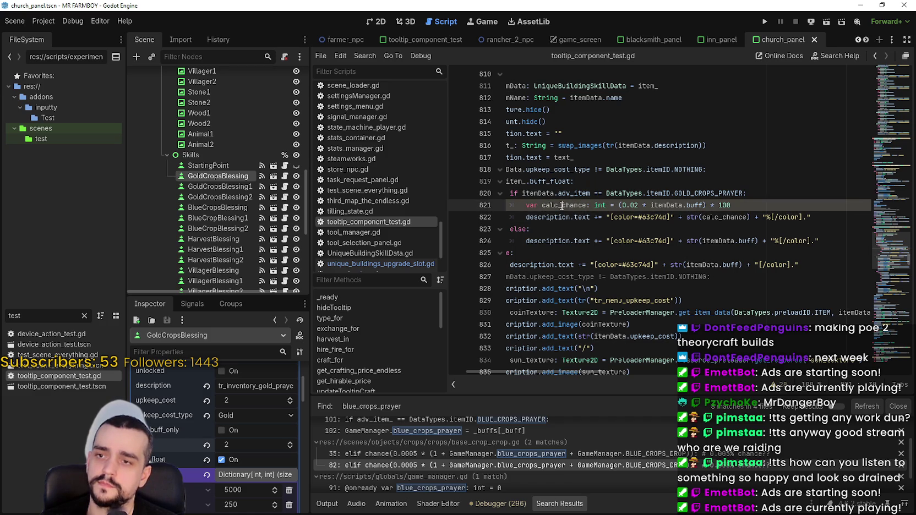
pyautogui.click(600, 205)
pyautogui.write('float')
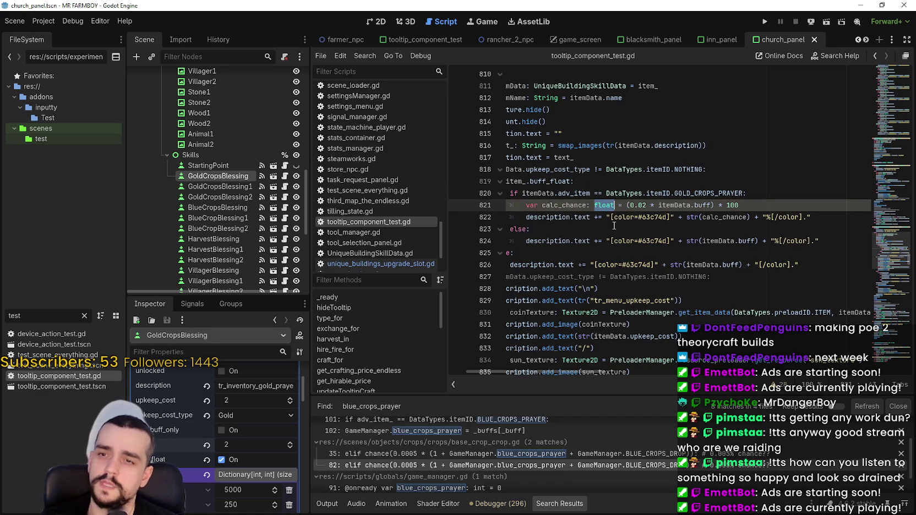
pyautogui.click(608, 226)
pyautogui.doubleClick(604, 206)
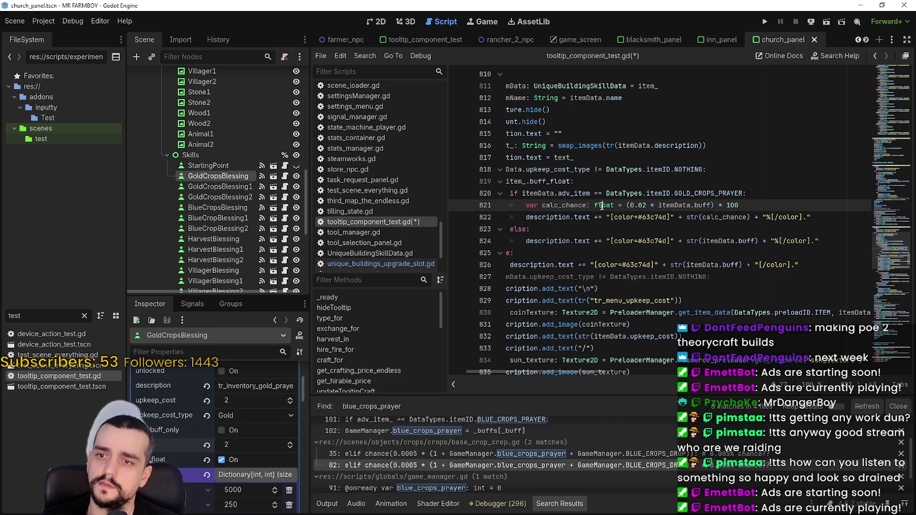
pyautogui.click(602, 241)
pyautogui.doubleClick(583, 207)
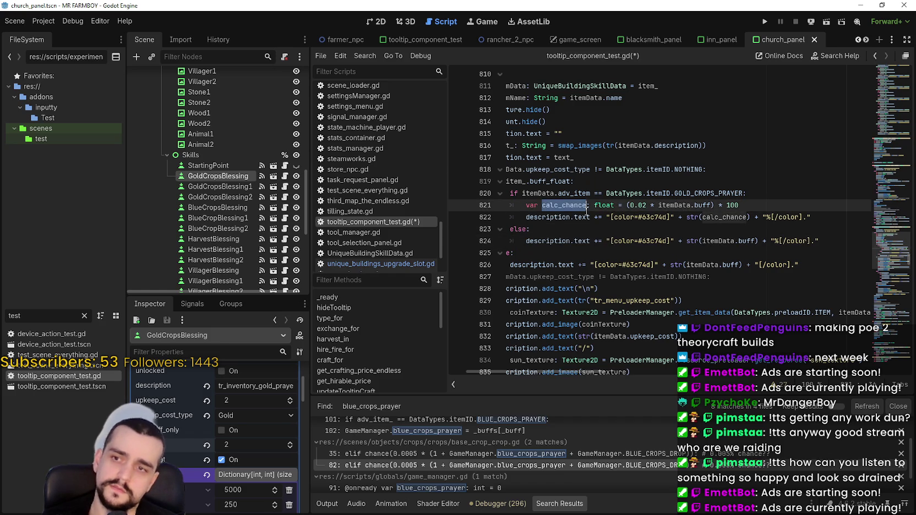
pyautogui.click(627, 229)
pyautogui.hotkey('ctrl', 's')
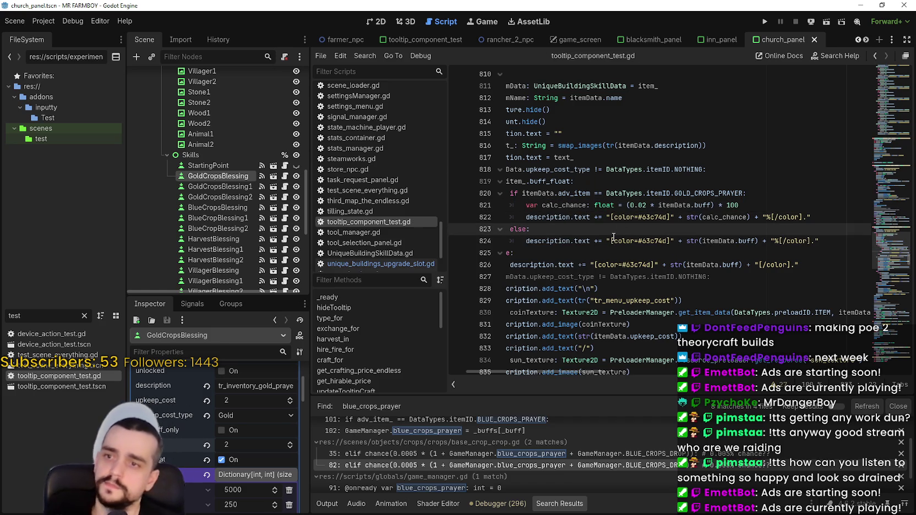
# - Run the project, choose Continue and Load Save 1, then maximize the game window
pyautogui.click(765, 25)
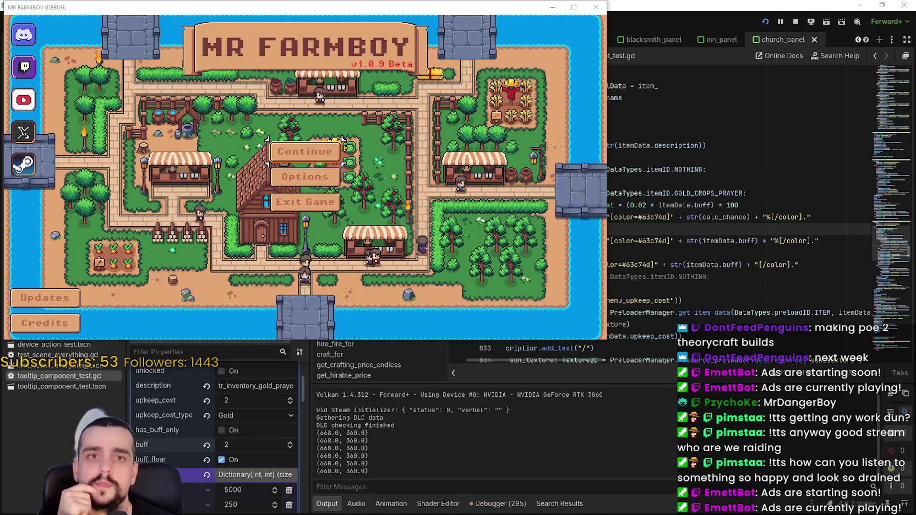
pyautogui.click(305, 151)
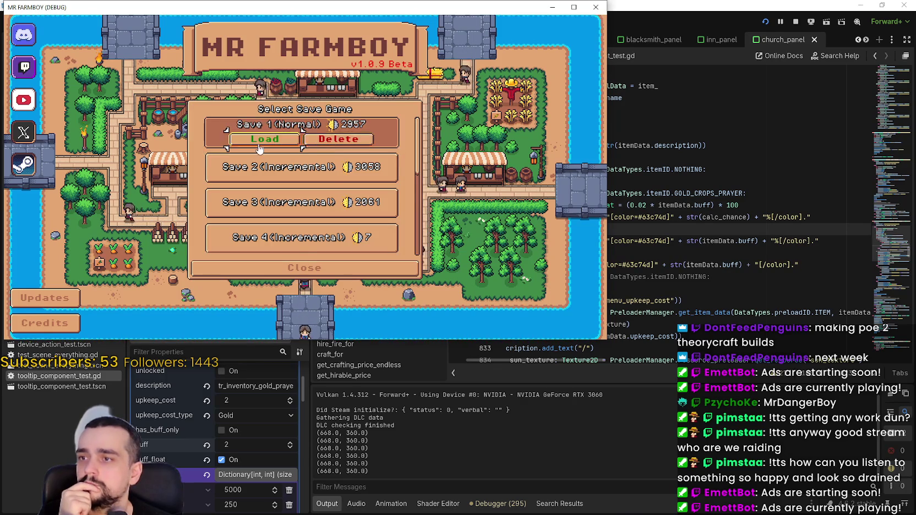
pyautogui.click(330, 175)
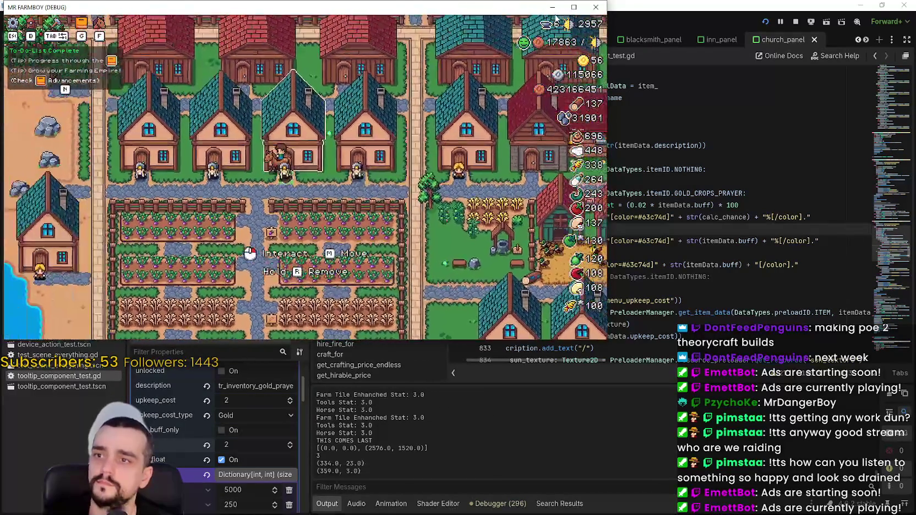
pyautogui.click(573, 6)
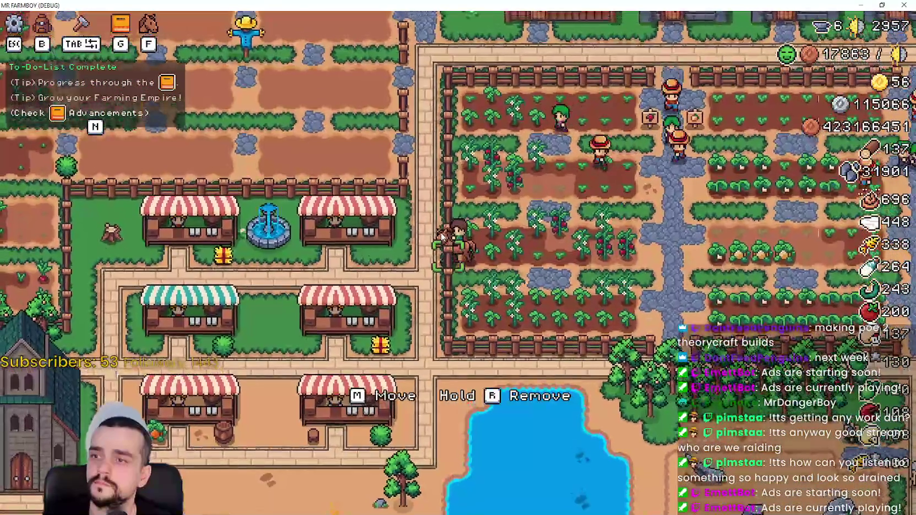
# - Ride to the temple, open its blessings panel, and read each Crops blessing tooltip's chance
pyautogui.press('a')
pyautogui.press('e')
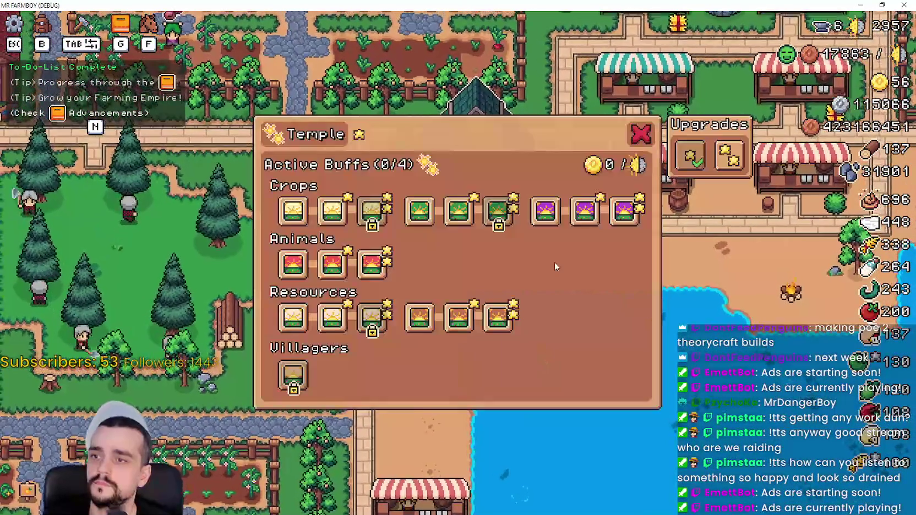
pyautogui.moveTo(372, 229)
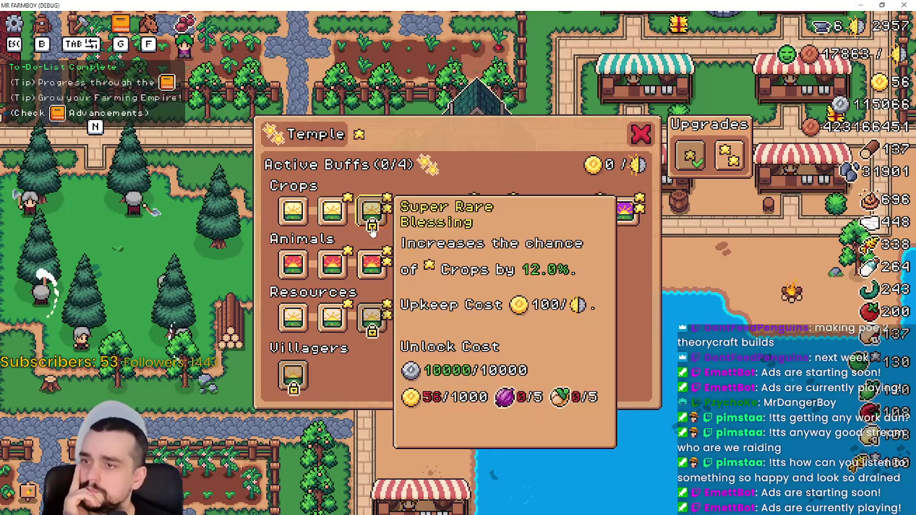
pyautogui.moveTo(324, 221)
pyautogui.moveTo(294, 223)
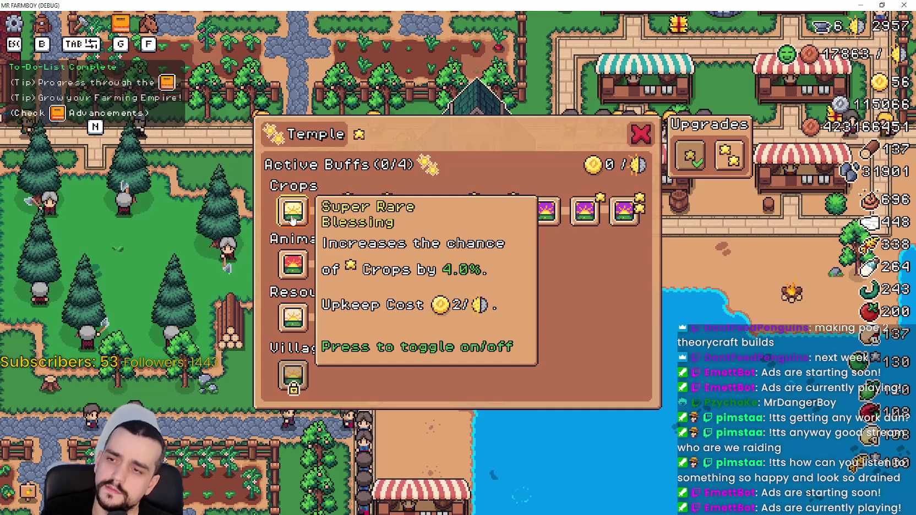
pyautogui.moveTo(429, 221)
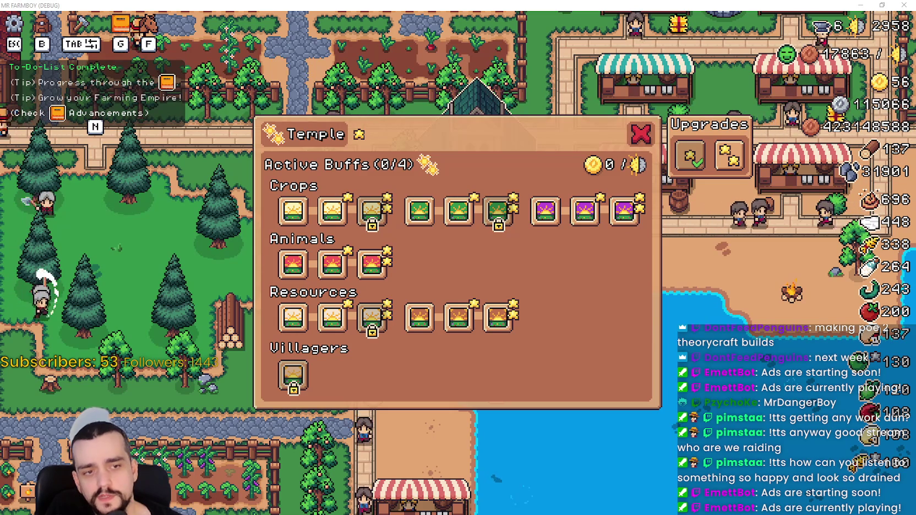
# - Clear Calculator and compute 0.02 × 6 = 0.12
pyautogui.hotkey('alt', 'Tab')
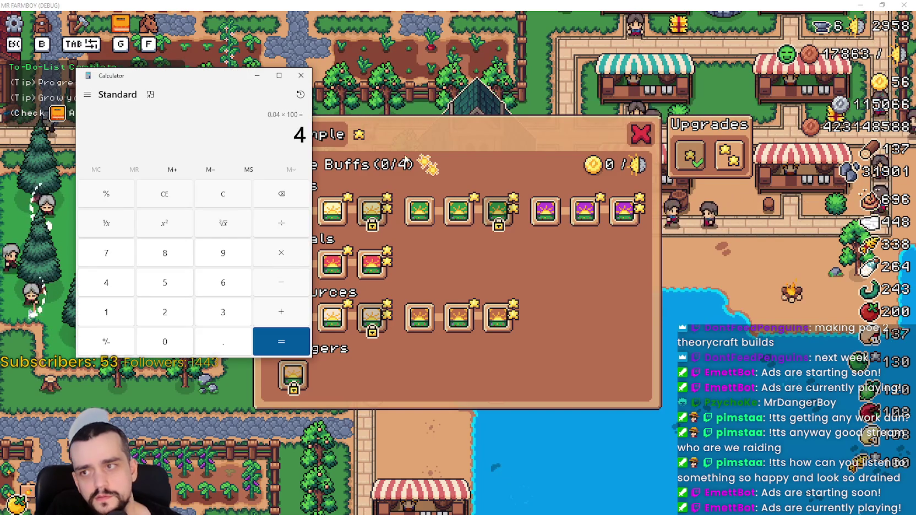
pyautogui.click(239, 205)
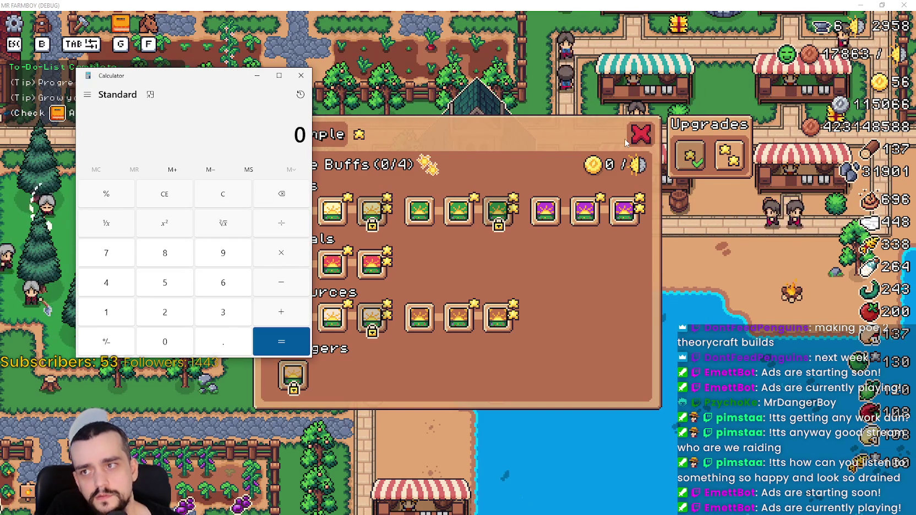
pyautogui.write('.0')
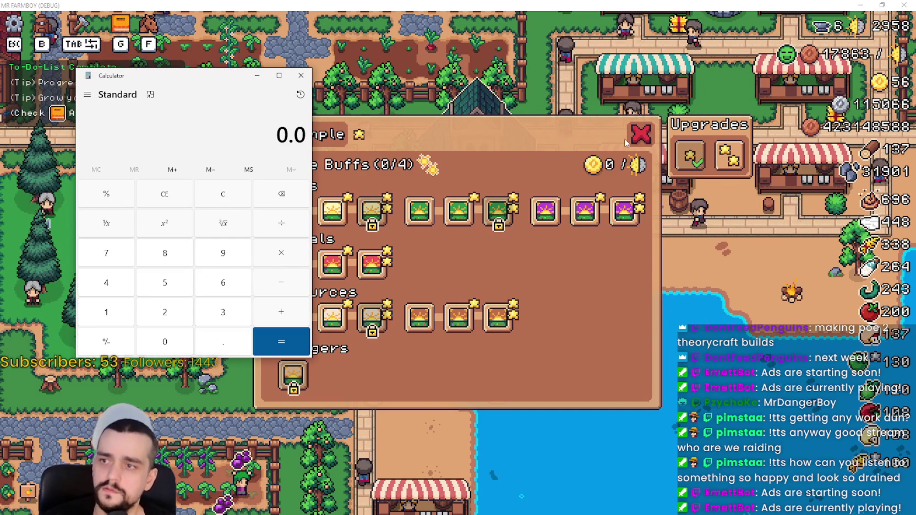
pyautogui.write('1')
pyautogui.press('BackSpace')
pyautogui.write('2')
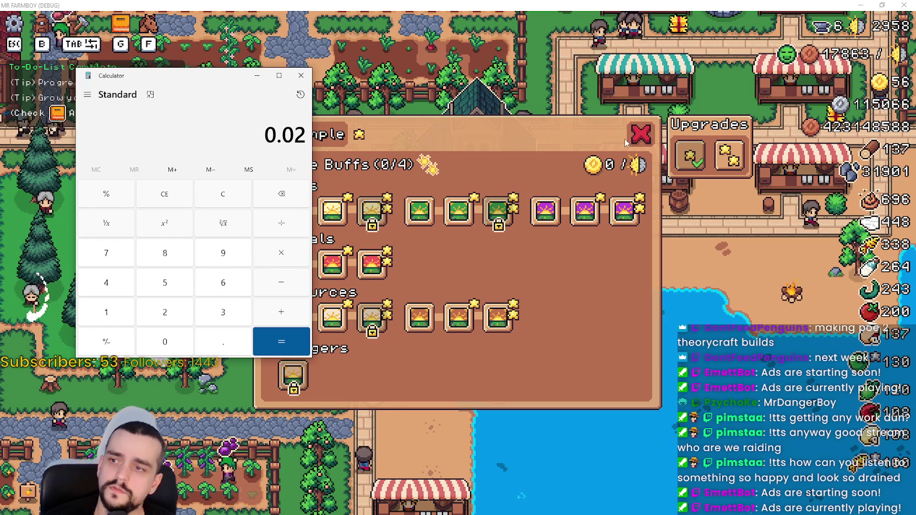
pyautogui.click(280, 253)
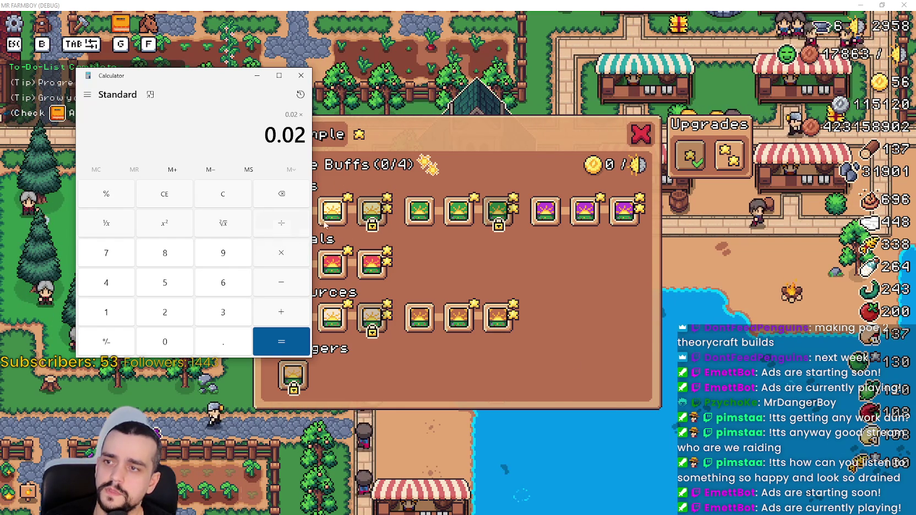
pyautogui.moveTo(369, 219)
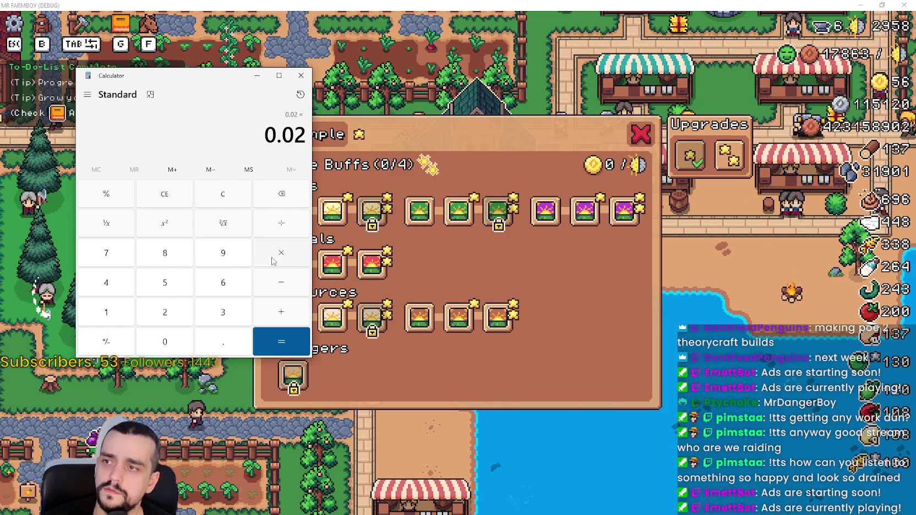
pyautogui.write('6')
pyautogui.press('Return')
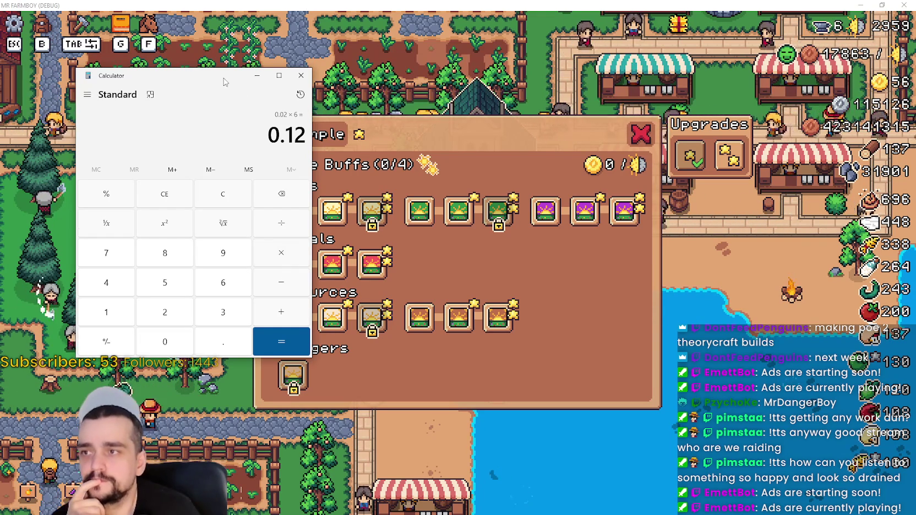
# - Restore the game to a window, move it to the centre, and refocus the tooltip script
pyautogui.click(257, 75)
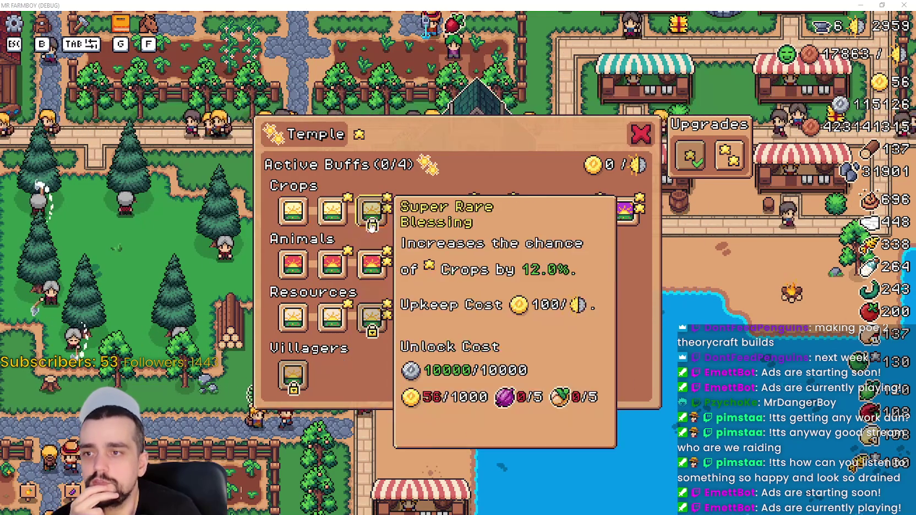
pyautogui.press('super+Down')
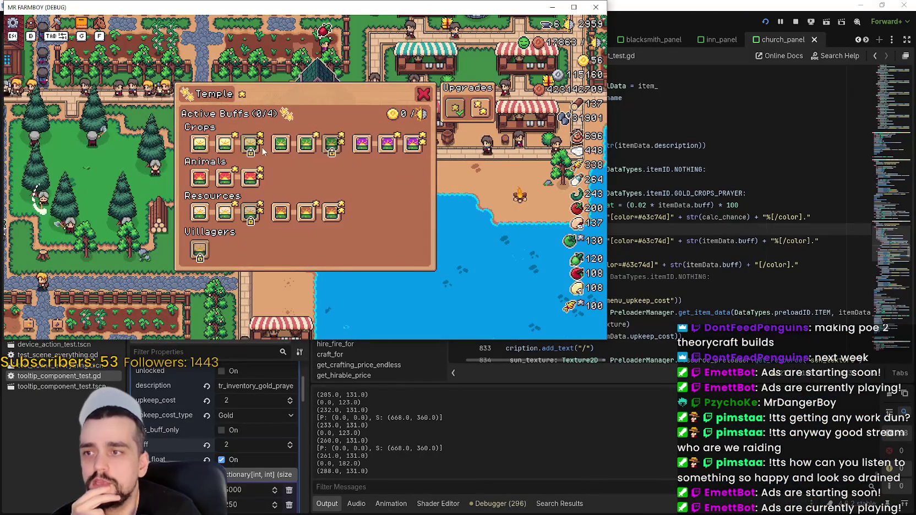
pyautogui.moveTo(306, 11); pyautogui.dragTo(485, 48)
pyautogui.press('super+Down')
pyautogui.click(605, 242)
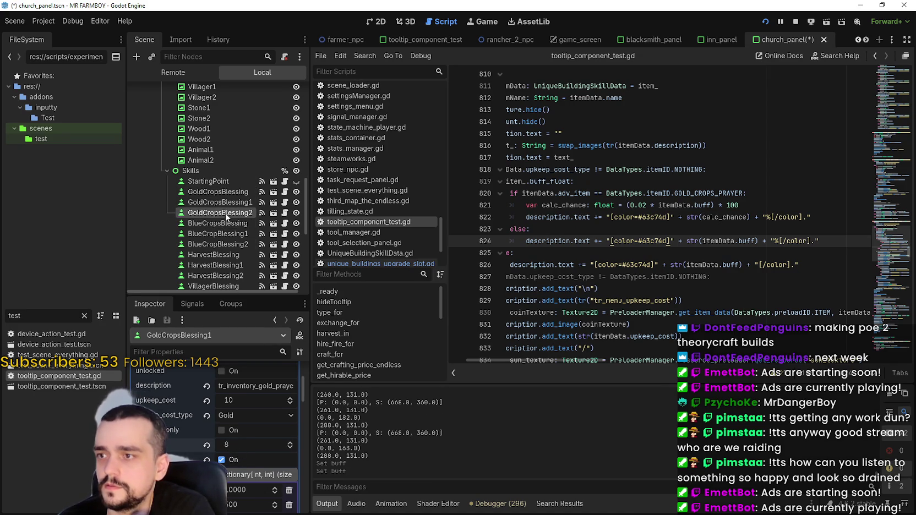
# - Set GoldCropsBlessing2's buff to 12 in the Inspector and save the church panel scene
pyautogui.click(238, 460)
pyautogui.press('Return')
pyautogui.hotkey('ctrl', 's')
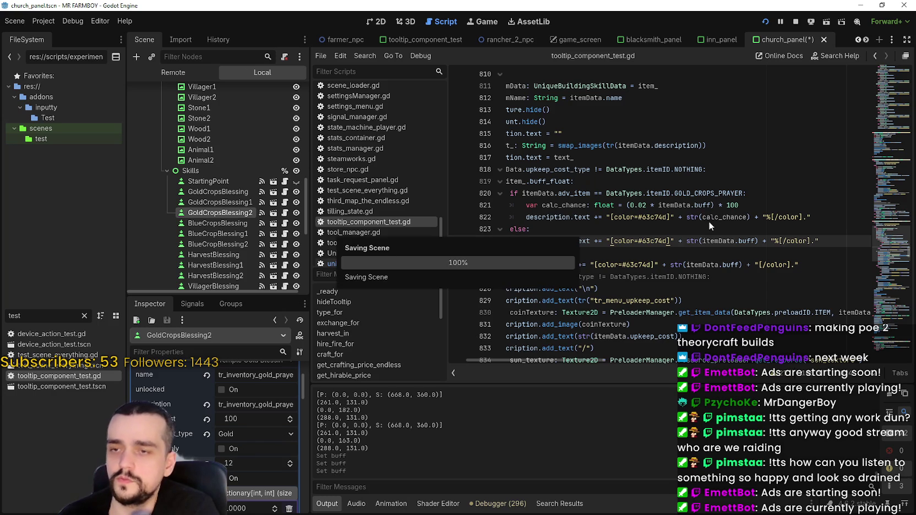
pyautogui.click(699, 217)
pyautogui.moveTo(703, 216)
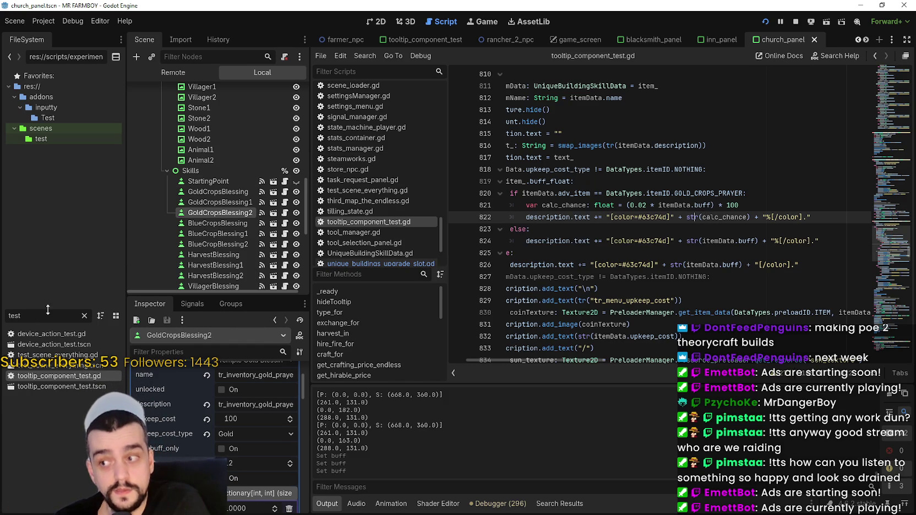
pyautogui.write('church')
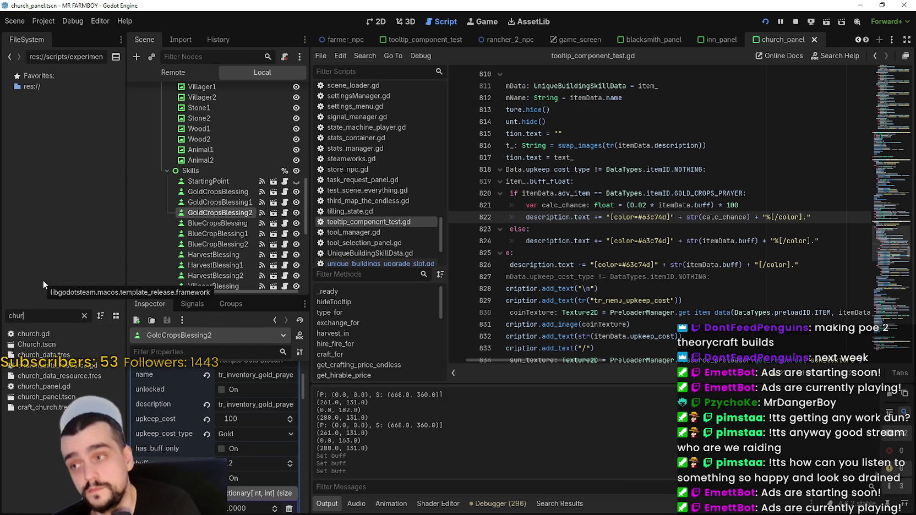
pyautogui.doubleClick(58, 334)
pyautogui.scroll(-2, 676, 164)
pyautogui.click(675, 158)
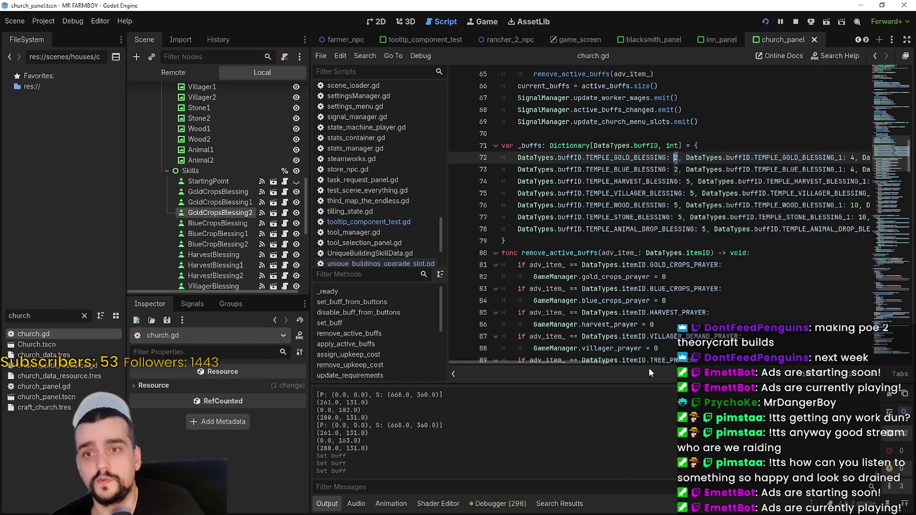
pyautogui.moveTo(603, 360); pyautogui.dragTo(683, 361)
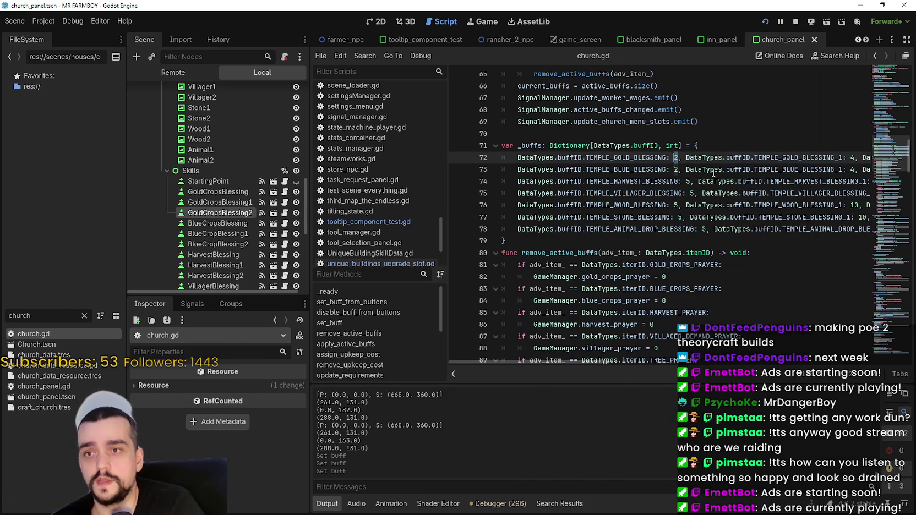
pyautogui.click(676, 170)
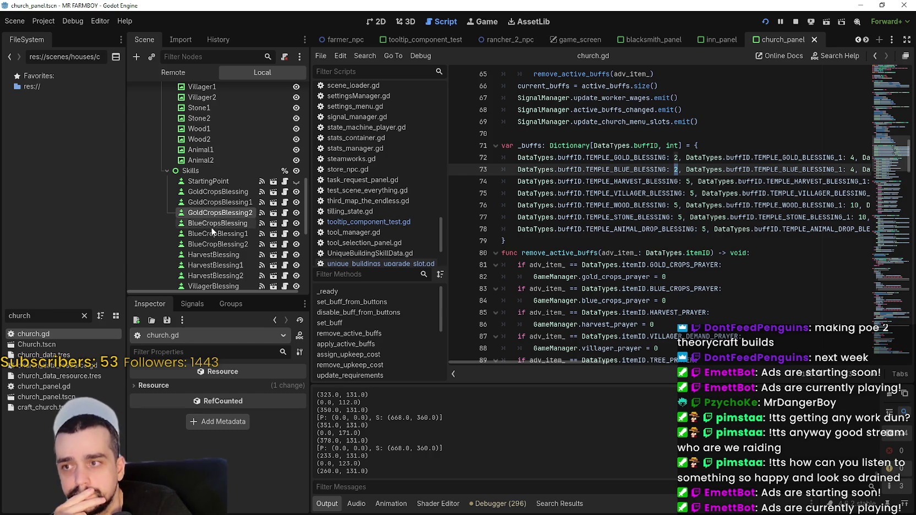
pyautogui.doubleClick(38, 316)
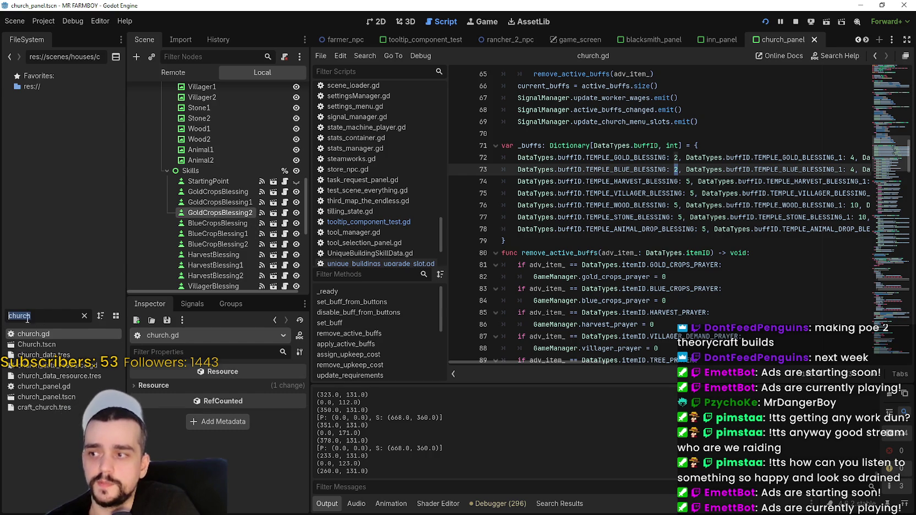
# - Filter the FileSystem by 'tool', open tooltip_component_test.gd, and select the BlueCropsBlessing node
pyautogui.write('tool')
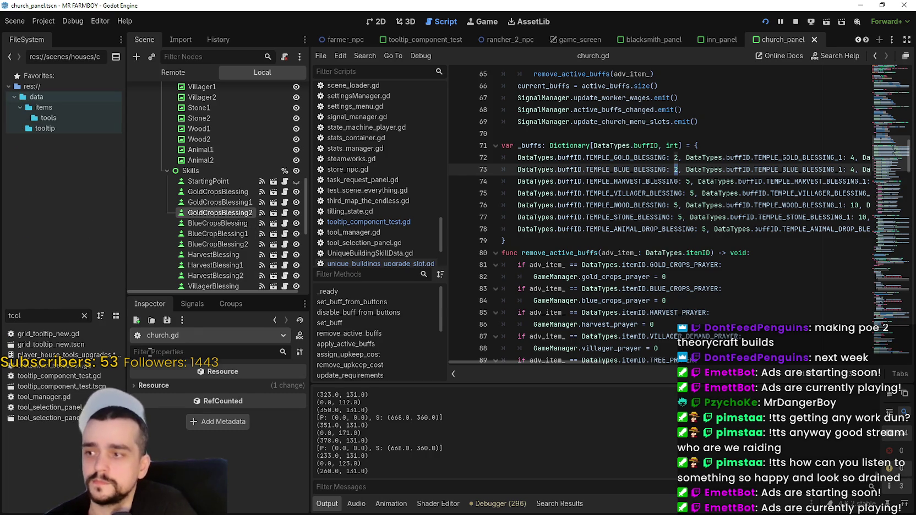
pyautogui.doubleClick(83, 375)
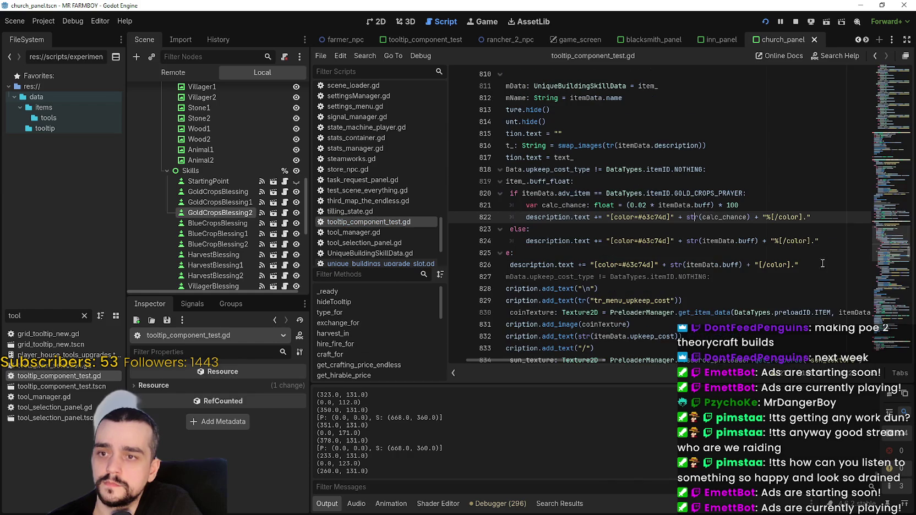
pyautogui.click(535, 207)
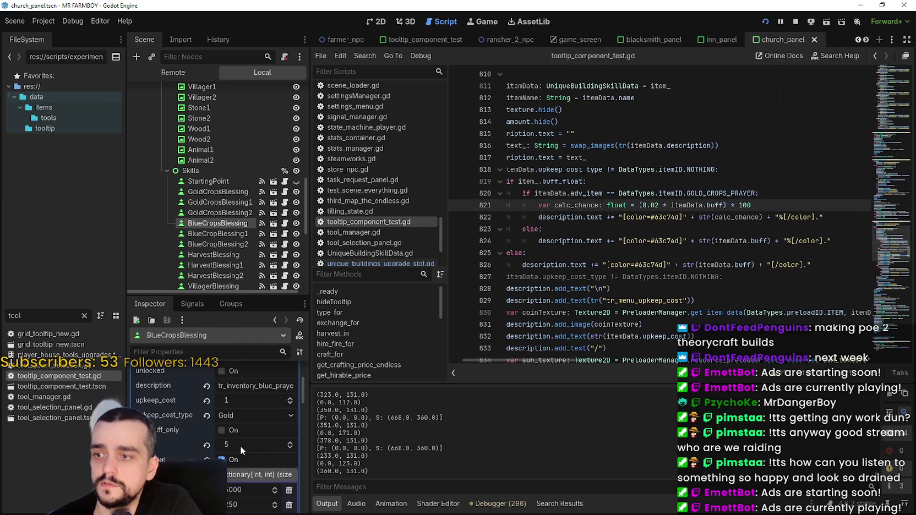
# - Replace GOLD_CROPS_PRAYER with BLUE_CROPS_PRAYER in line 820's chance check
pyautogui.scroll(3, 243, 392)
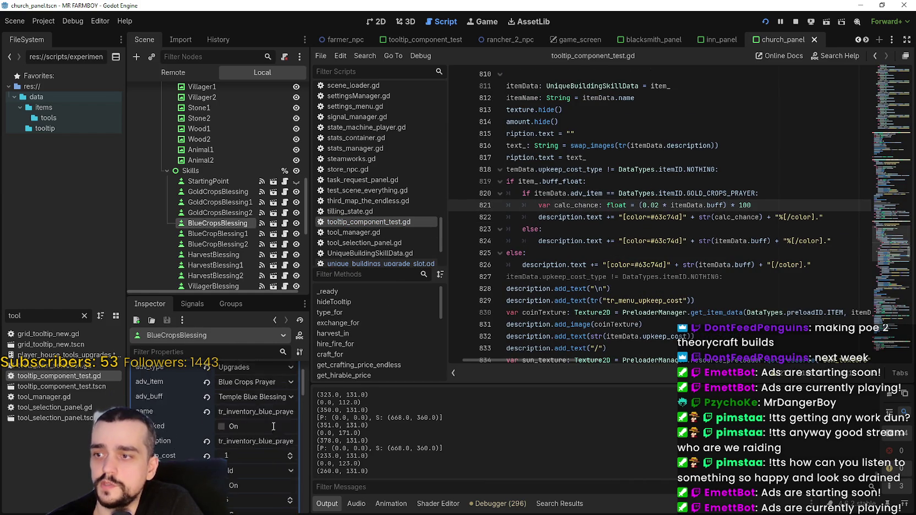
pyautogui.scroll(3, 260, 410)
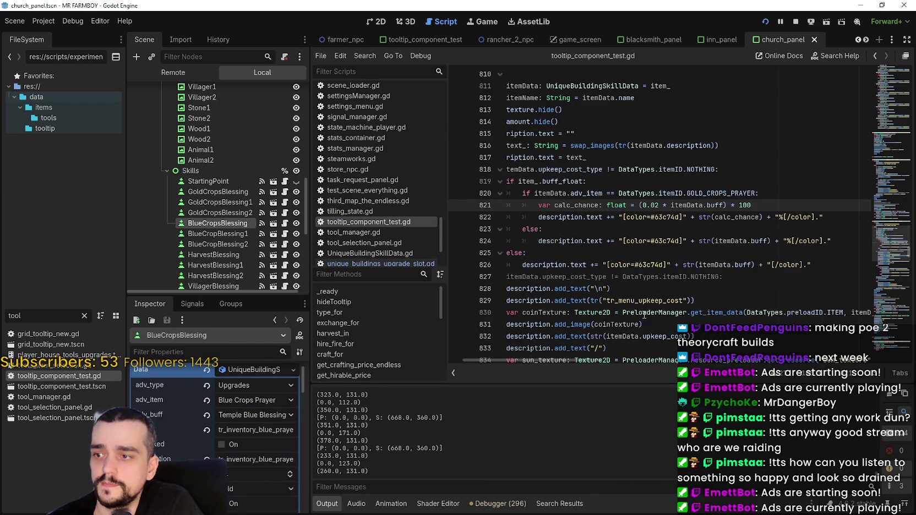
pyautogui.doubleClick(722, 193)
pyautogui.write('Blue')
pyautogui.press('Return')
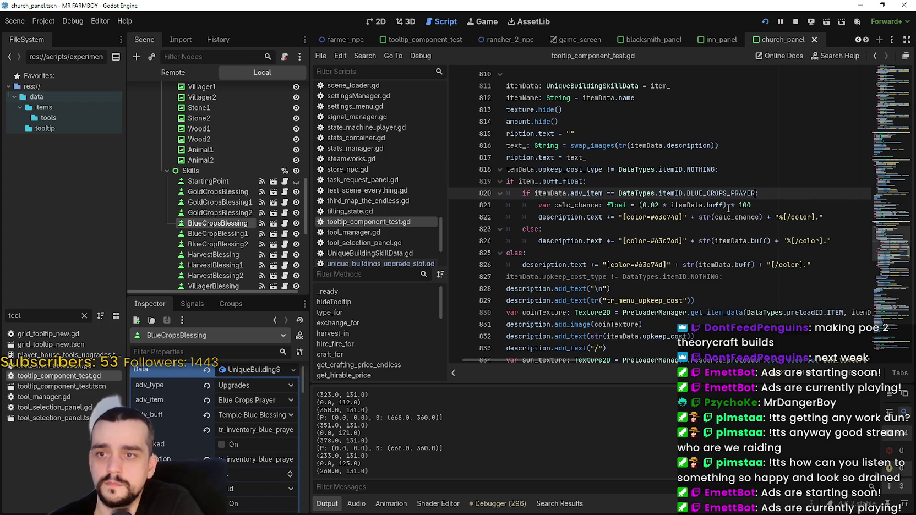
pyautogui.click(726, 206)
# - Save, then set buff 2 on BlueCropsBlessing and buff 4 on BlueCropBlessing1
pyautogui.hotkey('ctrl', 's')
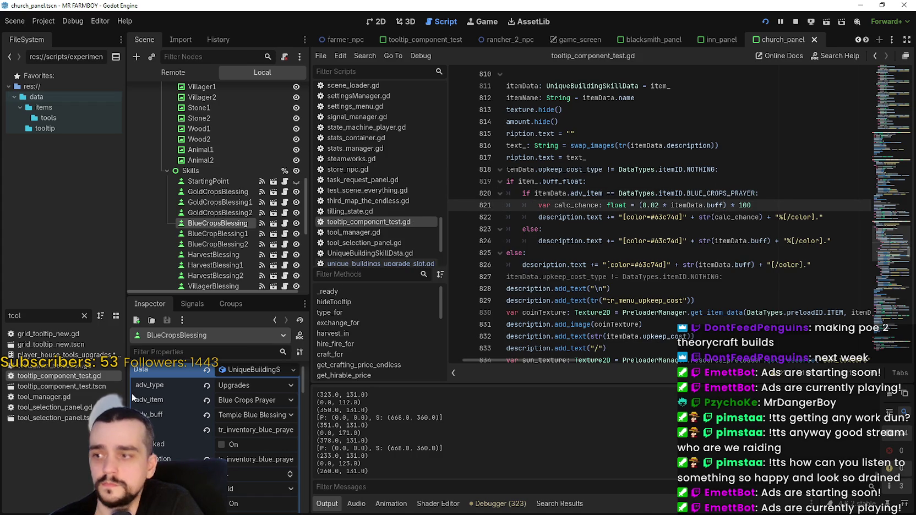
pyautogui.scroll(-2, 253, 476)
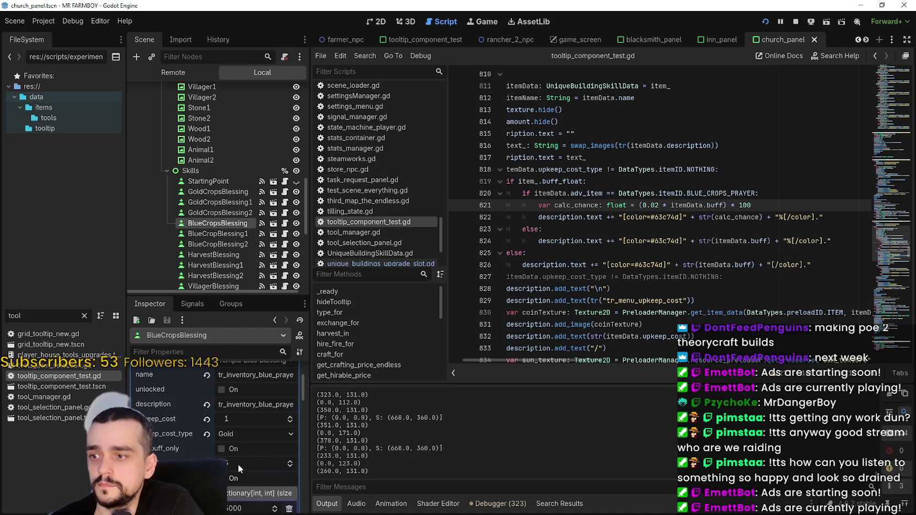
pyautogui.press('Return')
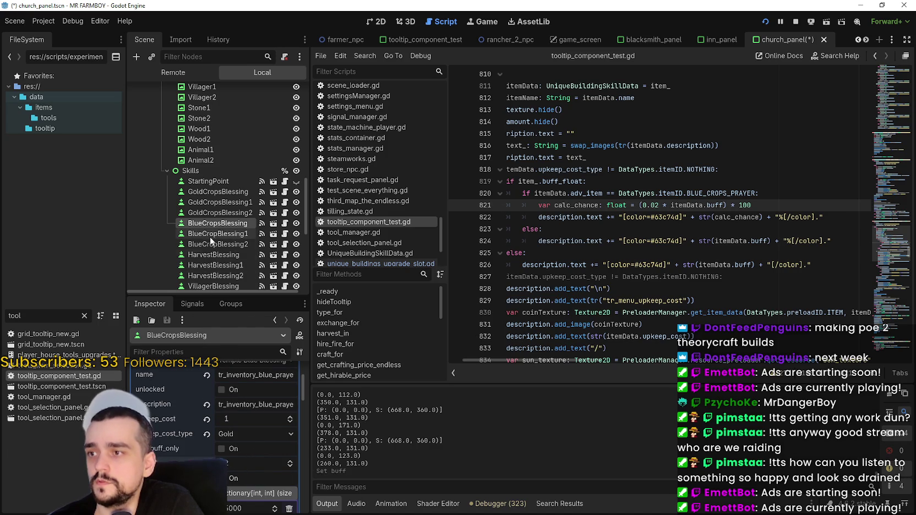
pyautogui.scroll(-2, 233, 473)
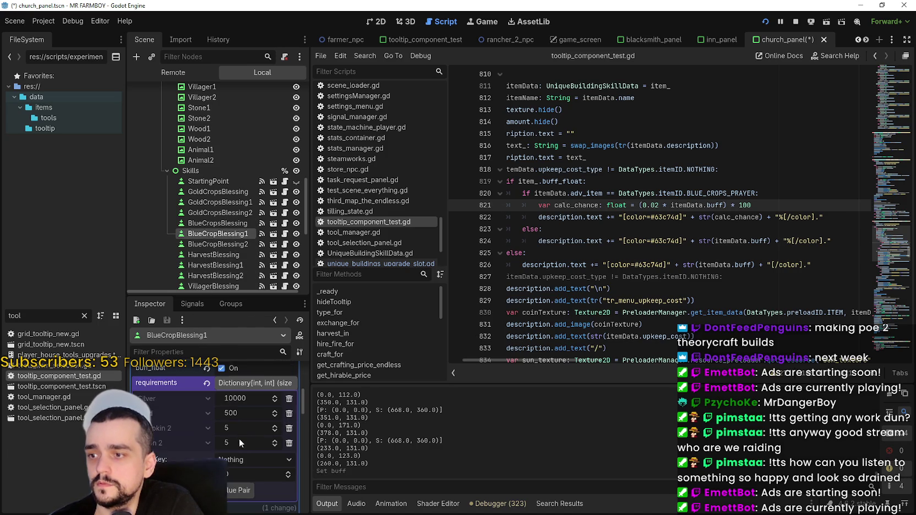
pyautogui.click(240, 436)
pyautogui.click(240, 409)
pyautogui.write('4')
pyautogui.press('Return')
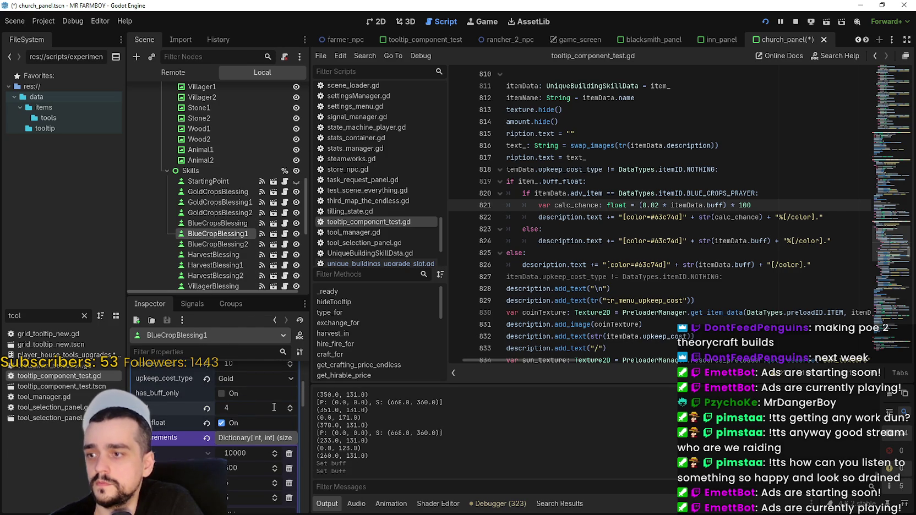
# - Set BlueCropBlessing2's buff to 6 and save the scene
pyautogui.click(209, 244)
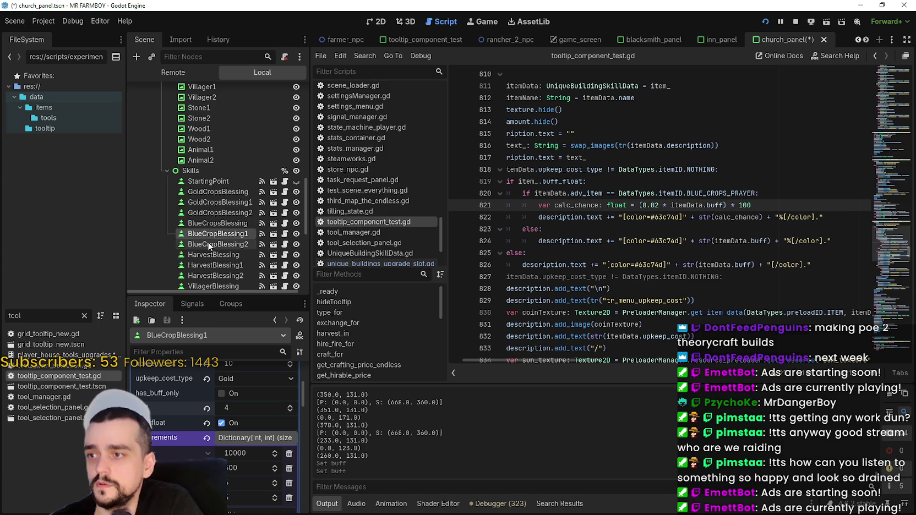
pyautogui.scroll(1, 250, 436)
pyautogui.click(243, 429)
pyautogui.write('6')
pyautogui.press('Return')
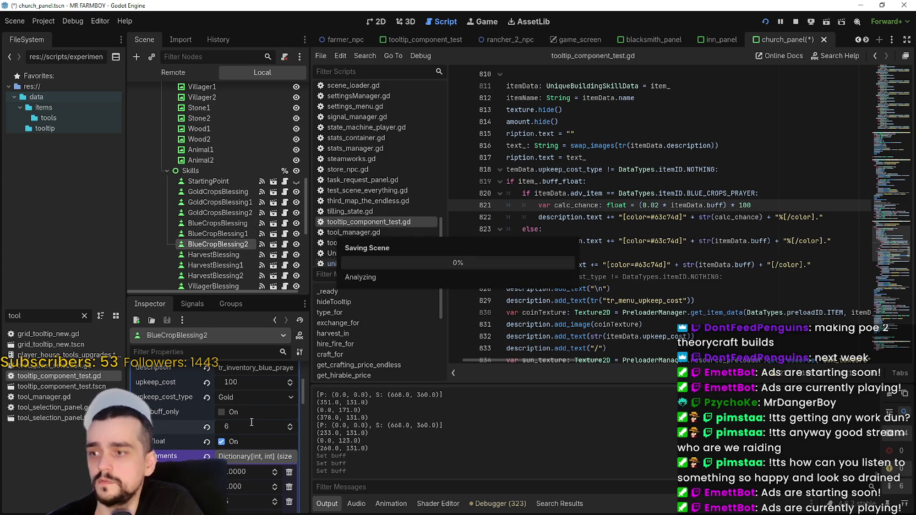
pyautogui.hotkey('ctrl', 's')
# - Wrap calc_chance on line 822 in int() so the tooltip shows a whole number
pyautogui.moveTo(699, 217); pyautogui.dragTo(759, 217)
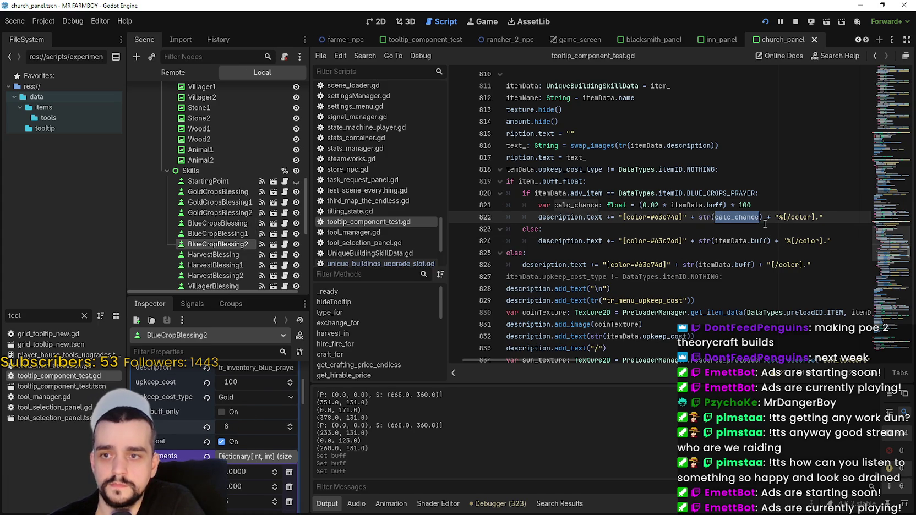
pyautogui.write('(')
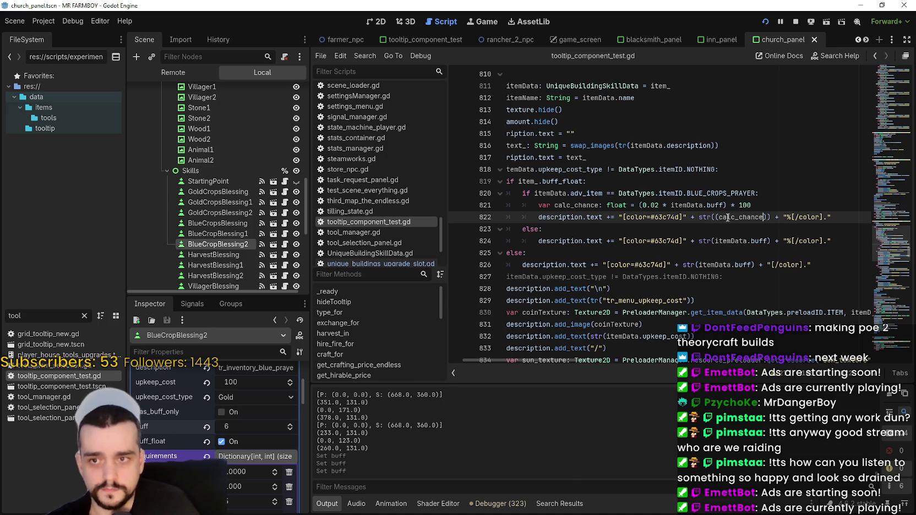
pyautogui.write('int')
pyautogui.click(738, 205)
pyautogui.write('0')
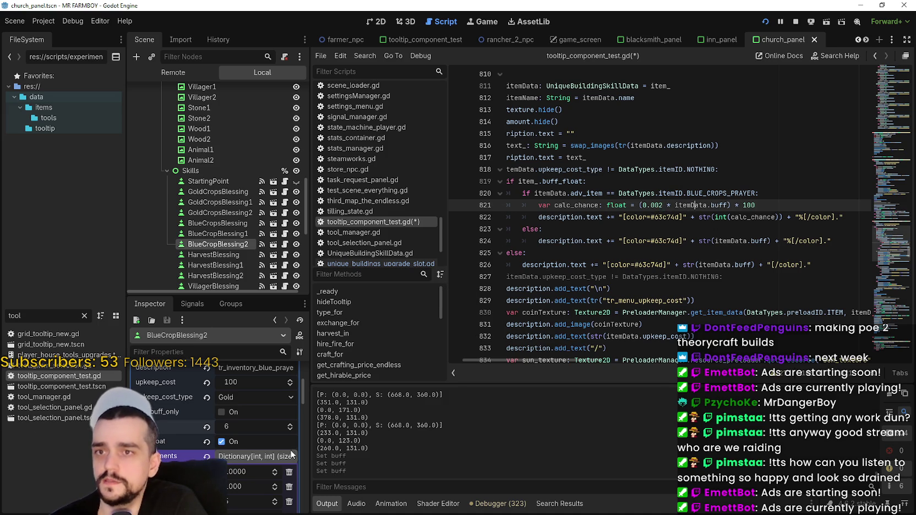
# - Open base_crop_crop.gd and inspect the 0.0005 blue crop chance factor on lines 82–83
pyautogui.write('base_c')
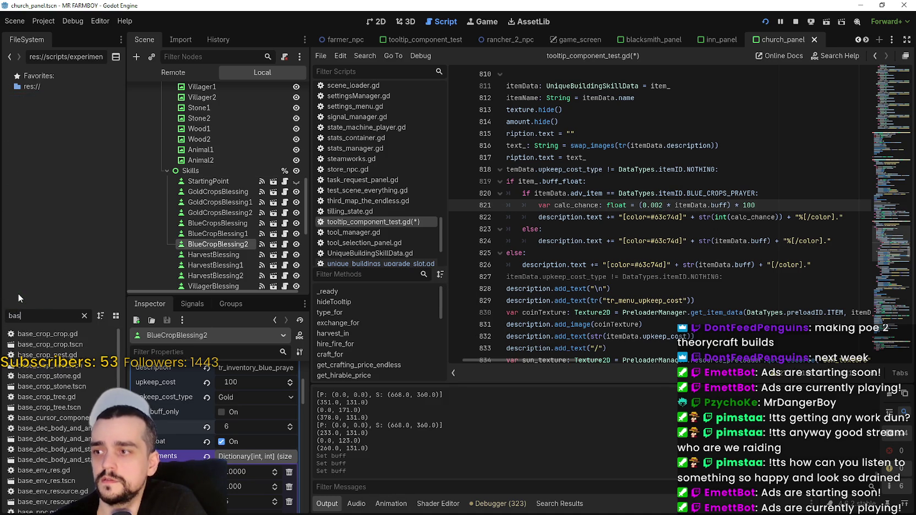
pyautogui.doubleClick(47, 334)
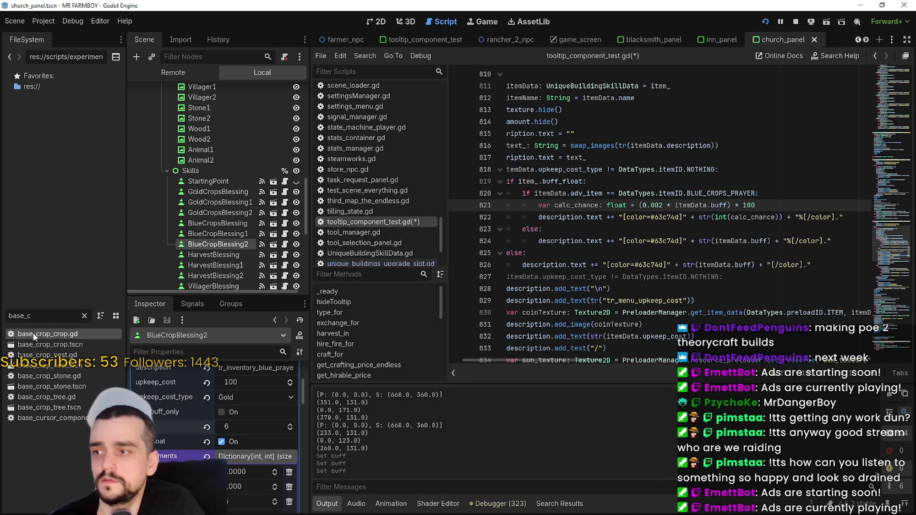
pyautogui.moveTo(667, 316); pyautogui.dragTo(453, 295)
pyautogui.click(614, 302)
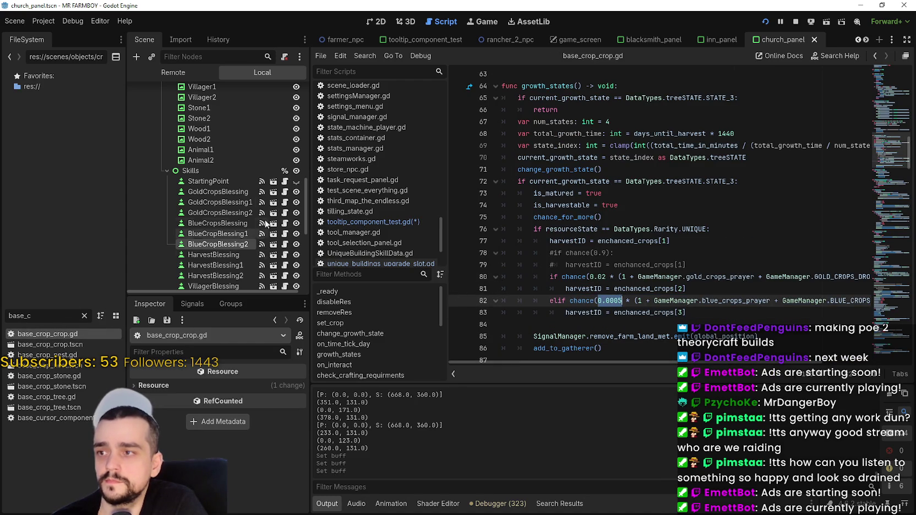
pyautogui.scroll(10, 253, 152)
pyautogui.scroll(-3, 267, 140)
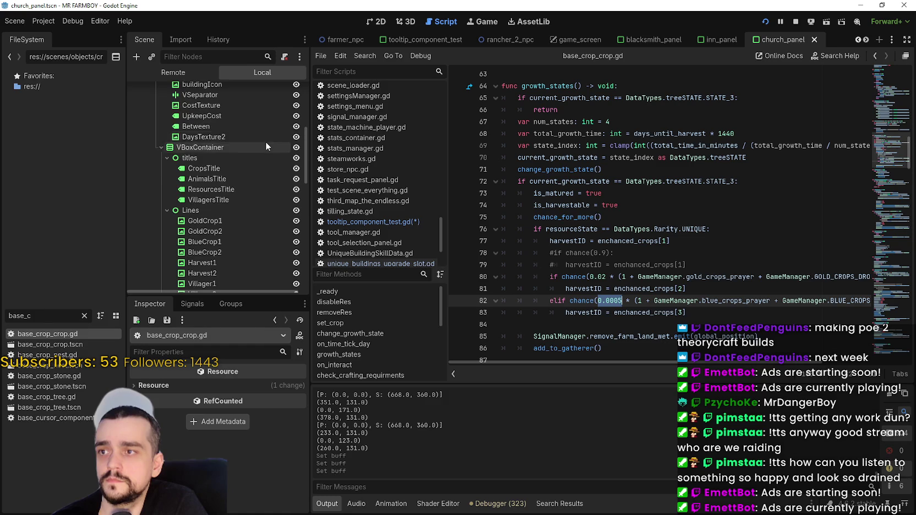
pyautogui.scroll(3, 262, 145)
# - Filter by 'test' and reopen tooltip_component_test.gd
pyautogui.write('test')
pyautogui.doubleClick(55, 355)
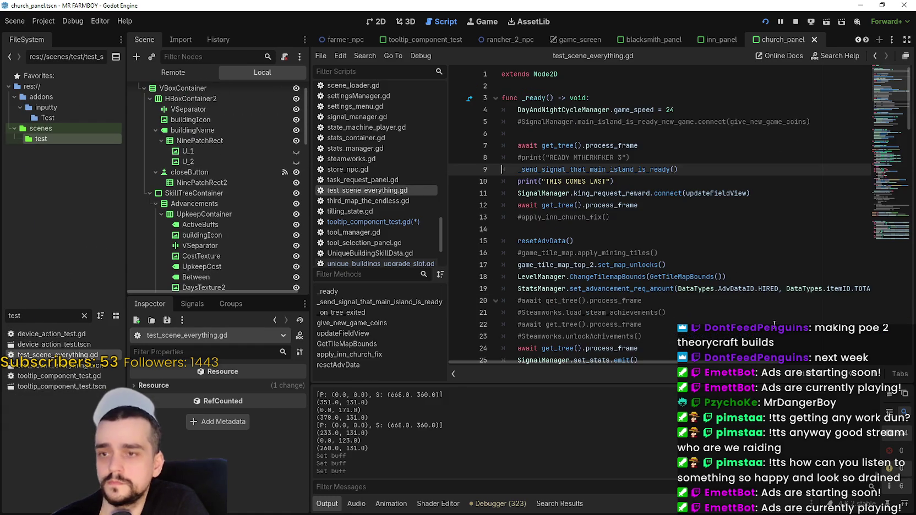
pyautogui.doubleClick(97, 376)
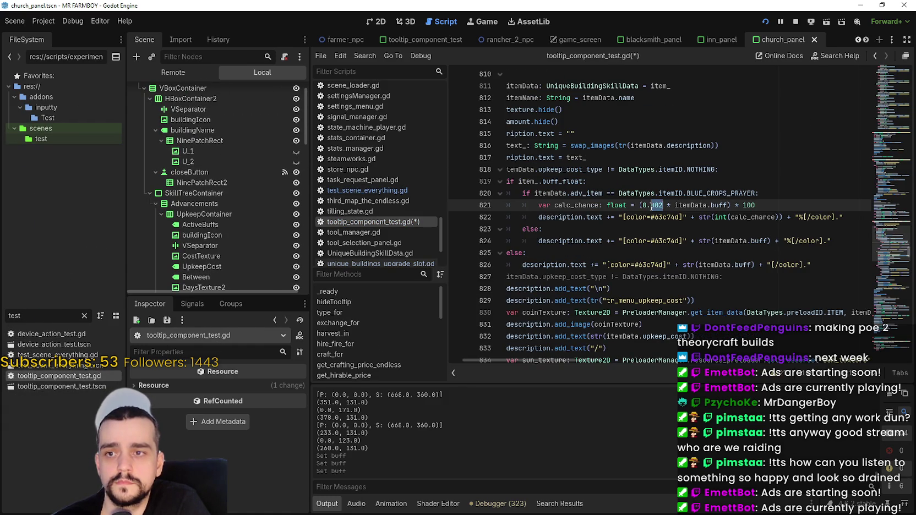
# - Save the tooltip script with the 0.0005 blue crop chance factor
pyautogui.click(653, 221)
pyautogui.hotkey('ctrl', 's')
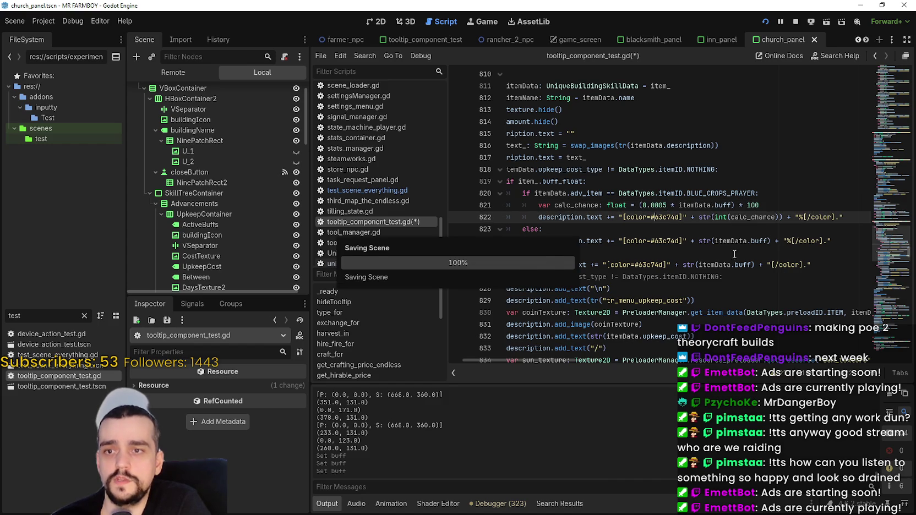
pyautogui.click(542, 229)
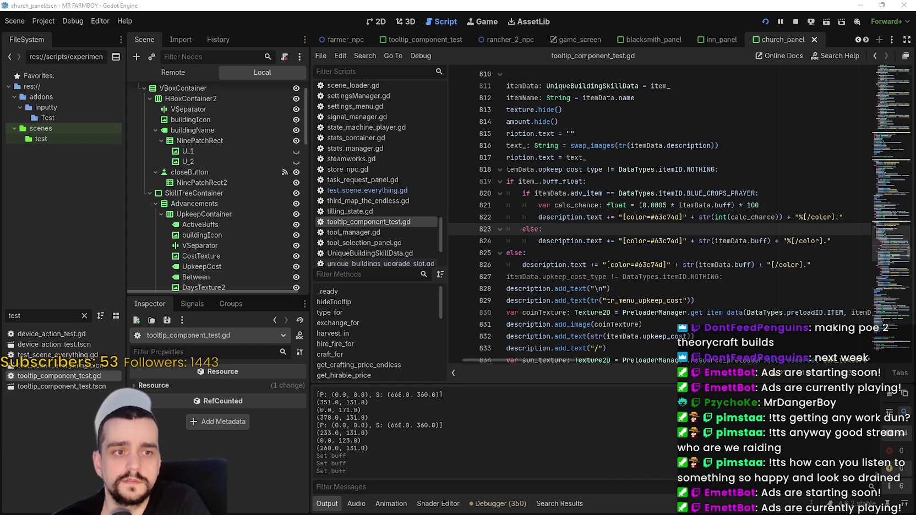
# - Run the game, check the Temple blessing tooltips, then stop it and return to line 821
pyautogui.hotkey('alt', 'Tab')
pyautogui.moveTo(525, 204)
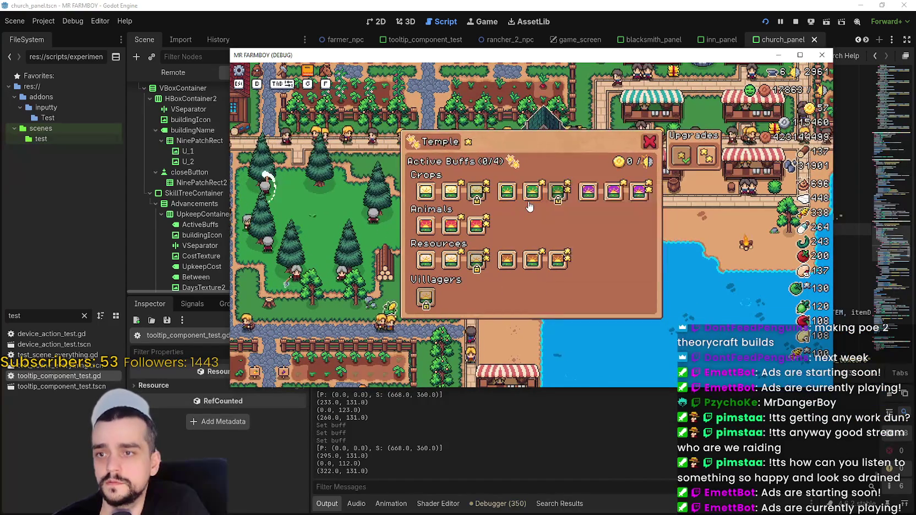
pyautogui.moveTo(559, 189)
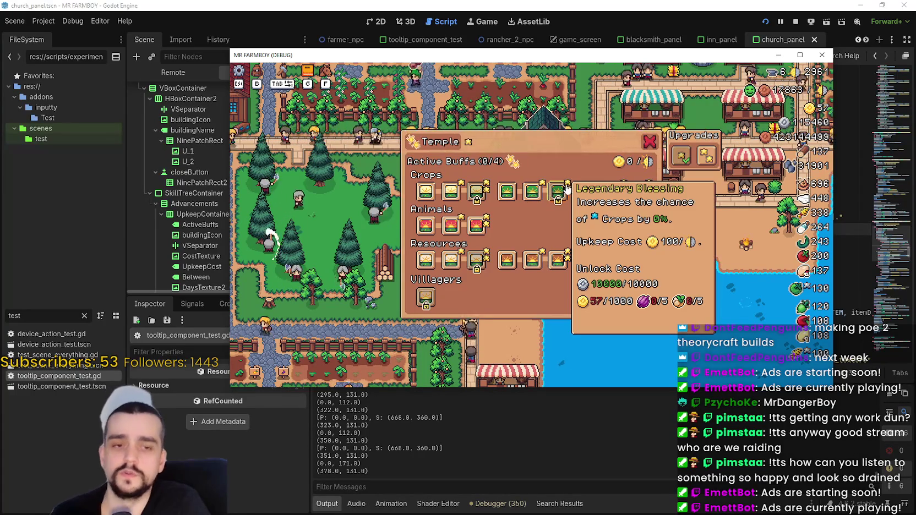
pyautogui.hotkey('alt', 'Tab')
pyautogui.click(751, 205)
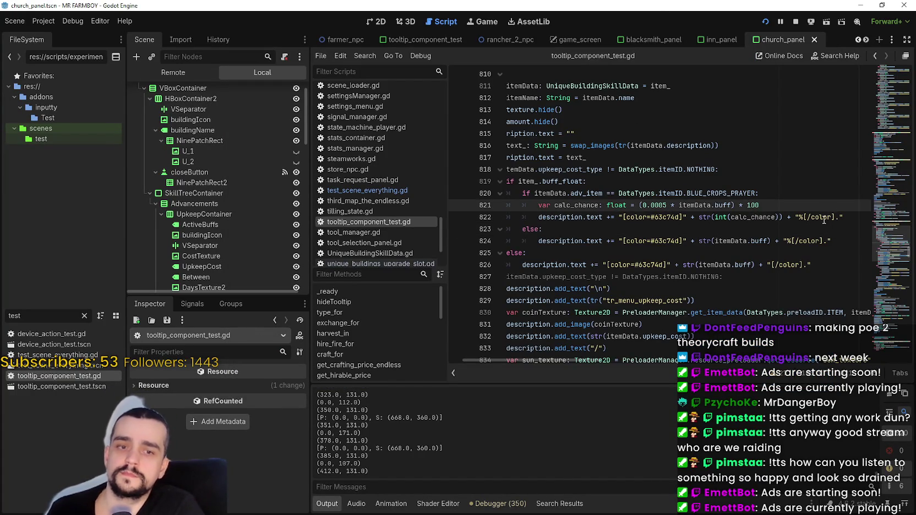
# - Save and refresh the Legendary Blessing tooltip in the running game
pyautogui.hotkey('ctrl', 's')
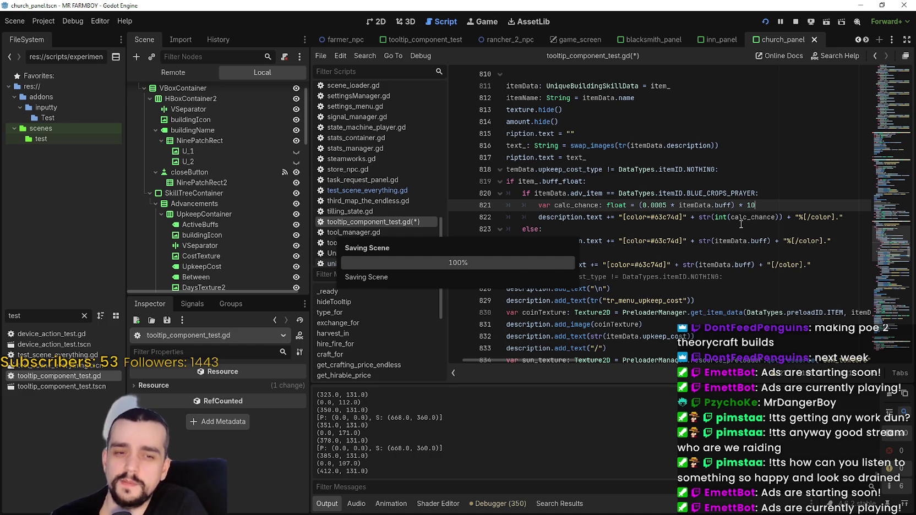
pyautogui.hotkey('alt', 'Tab')
pyautogui.click(509, 192)
pyautogui.hotkey('alt', 'Tab')
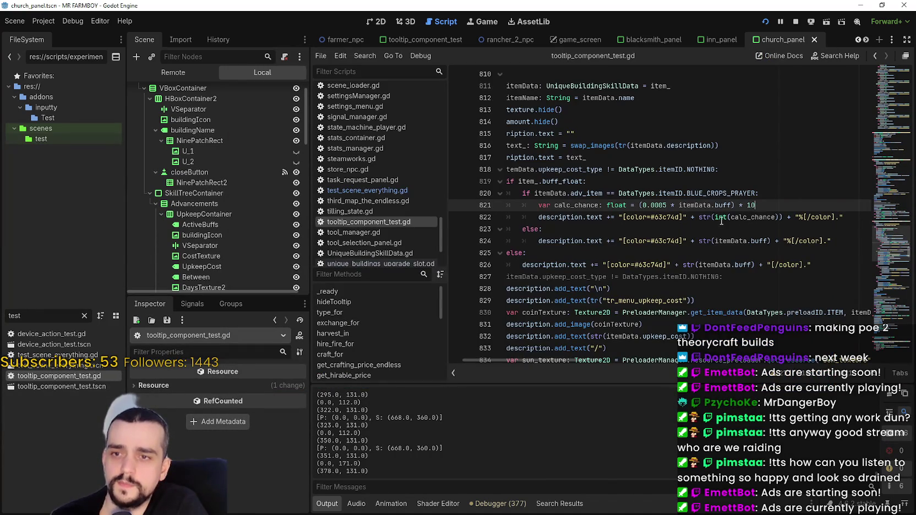
# - Make the chance multiplier 100, remove int() around calc_chance, and save to relaunch
pyautogui.write('0')
pyautogui.press('Down')
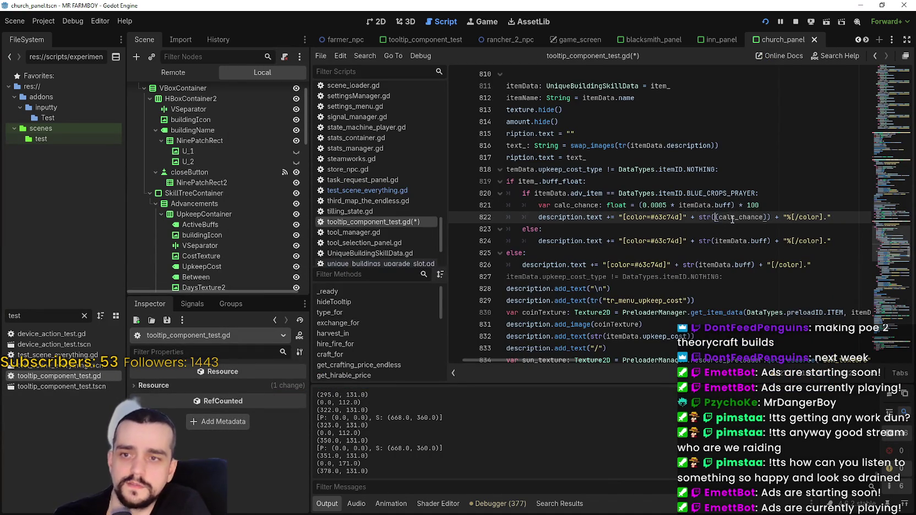
pyautogui.press('BackSpace')
pyautogui.click(759, 227)
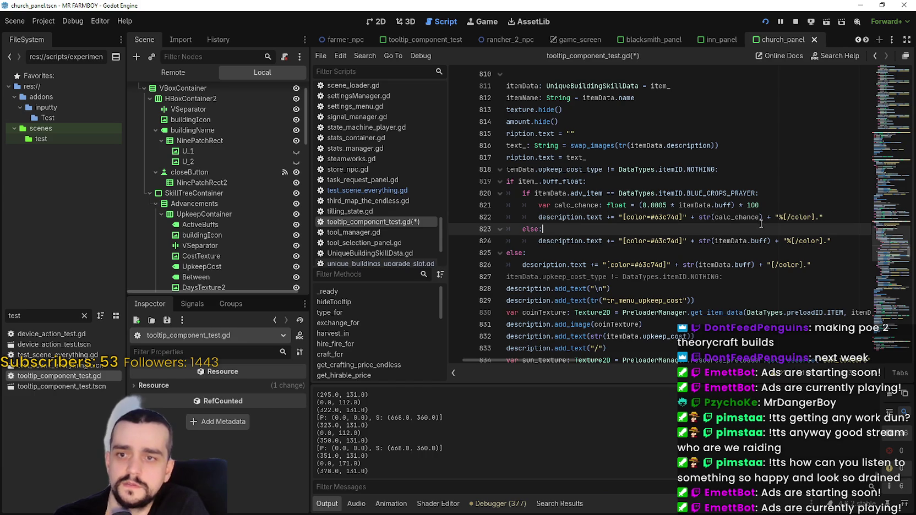
pyautogui.hotkey('ctrl', 's')
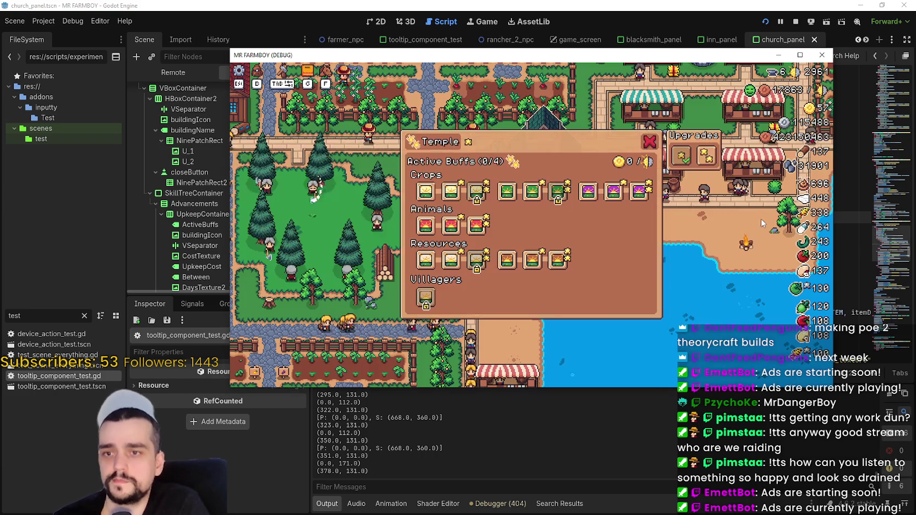
# - Check the Legendary Blessing (0.3%) and Harvest Blessing (10%) tooltips, then go back to the script editor
pyautogui.moveTo(479, 194)
pyautogui.moveTo(558, 193)
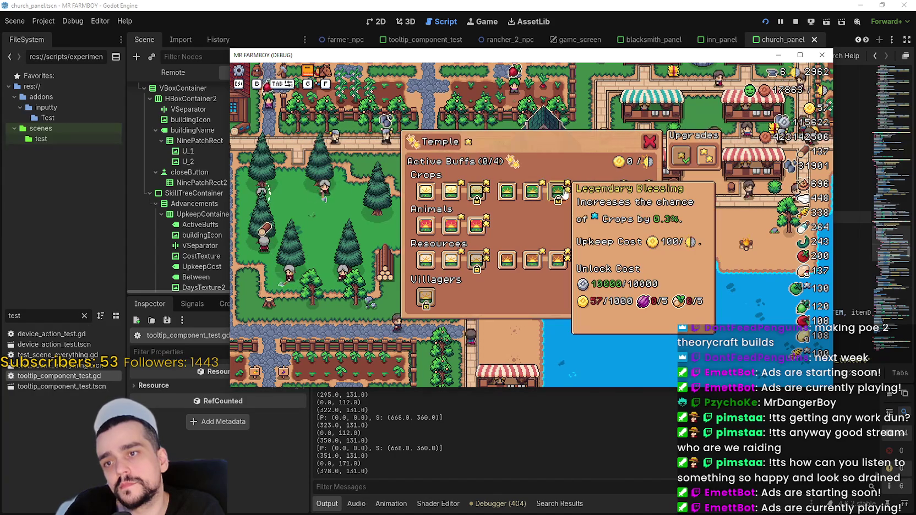
pyautogui.moveTo(589, 198)
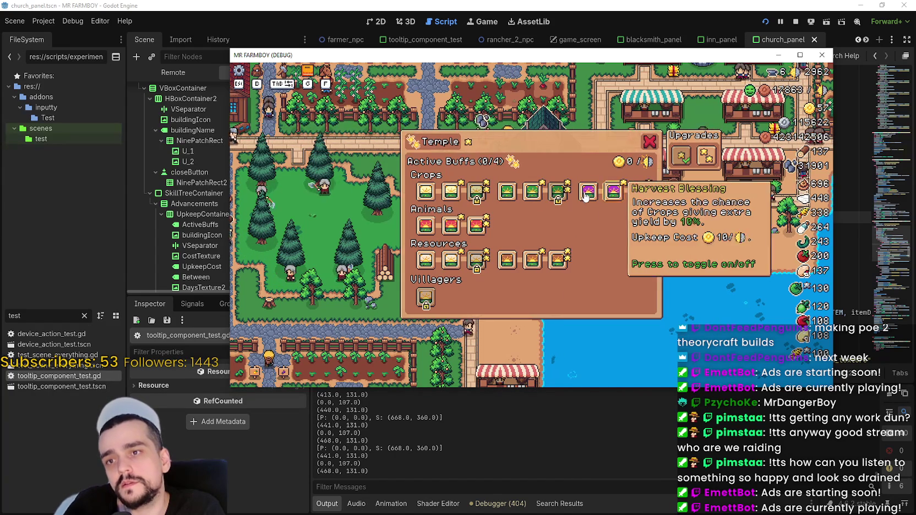
pyautogui.click(544, 15)
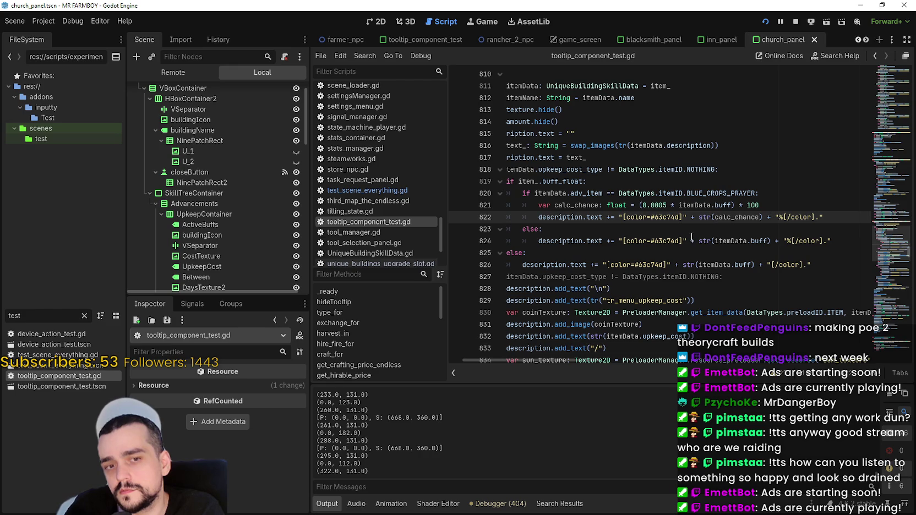
# - Place the caret on buff in line 821 and run the game
pyautogui.moveTo(721, 201)
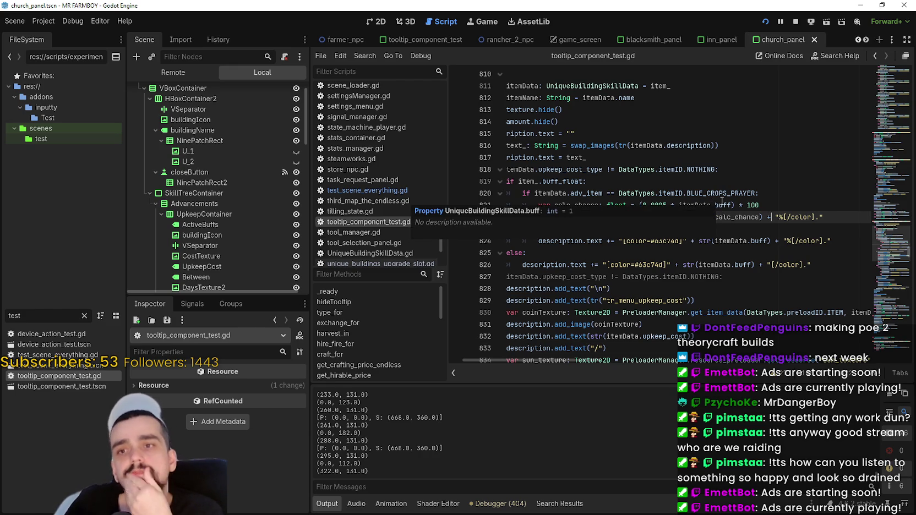
pyautogui.click(715, 205)
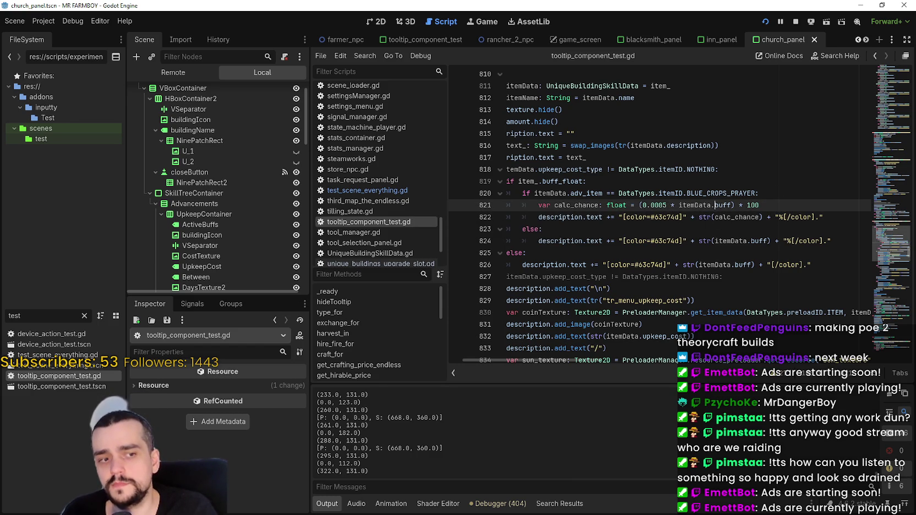
pyautogui.hotkey('alt', 'Tab')
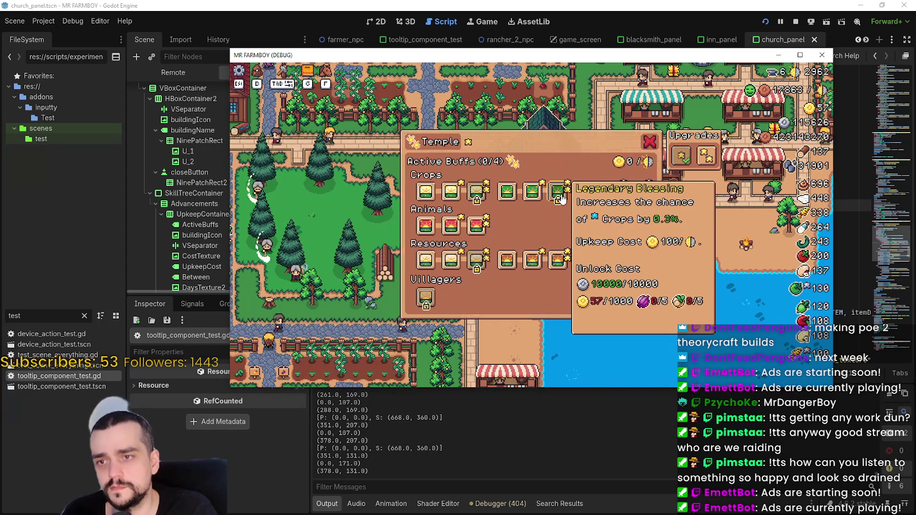
# - Toggle the Crops buff tiers to compare 0.1% and 0.2% chances, then close the game
pyautogui.click(512, 194)
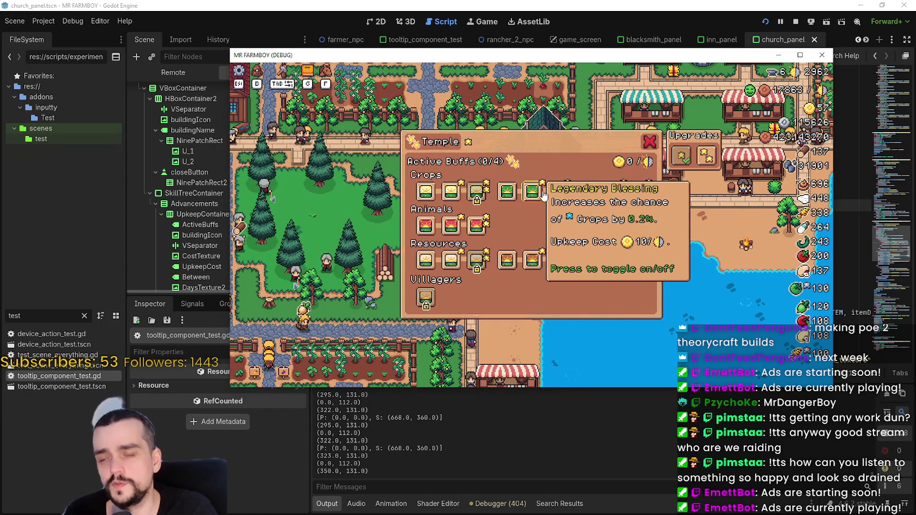
pyautogui.click(502, 192)
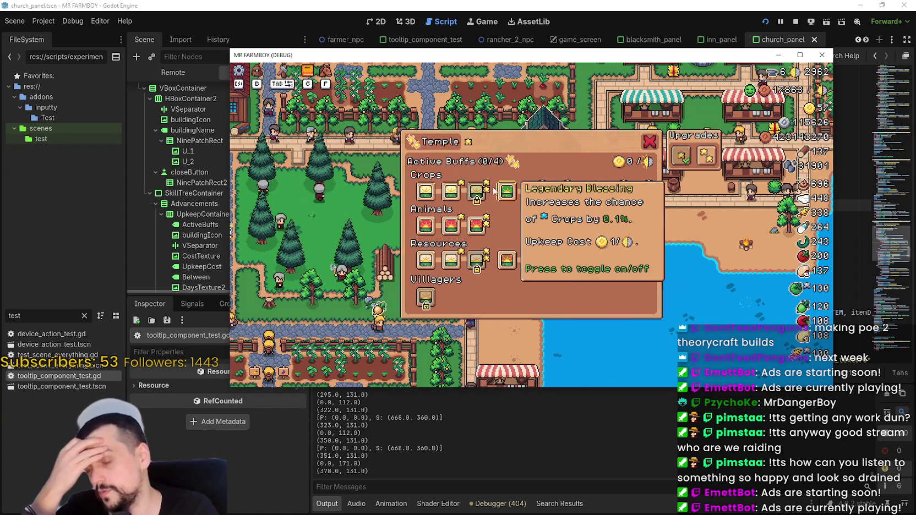
pyautogui.click(505, 191)
pyautogui.click(531, 192)
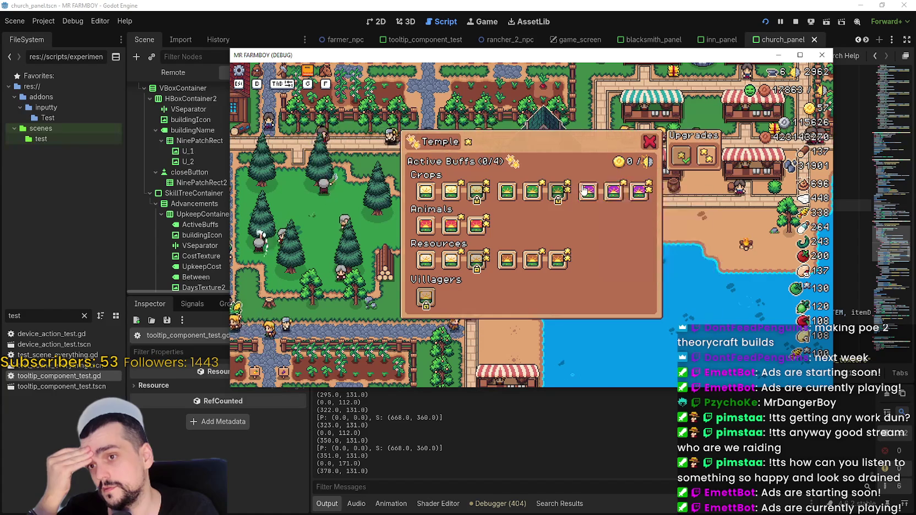
pyautogui.click(510, 195)
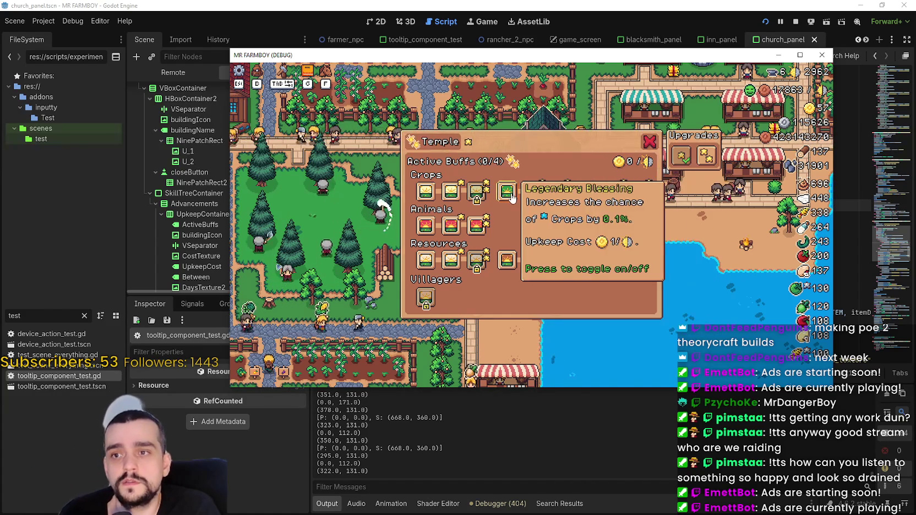
pyautogui.press('F8')
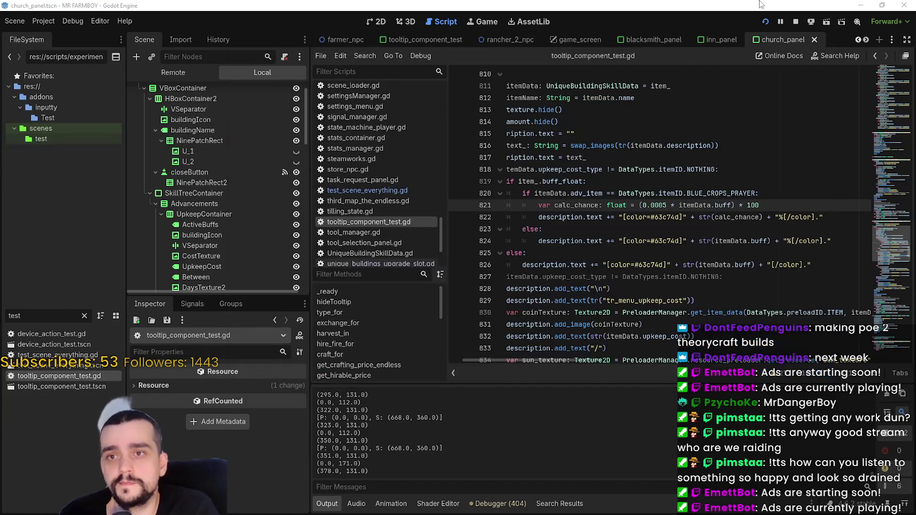
pyautogui.click(649, 230)
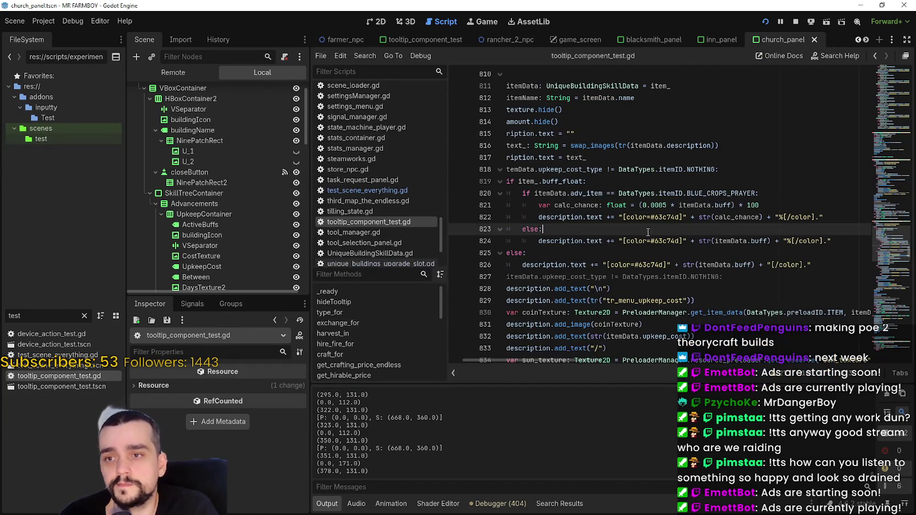
pyautogui.click(528, 236)
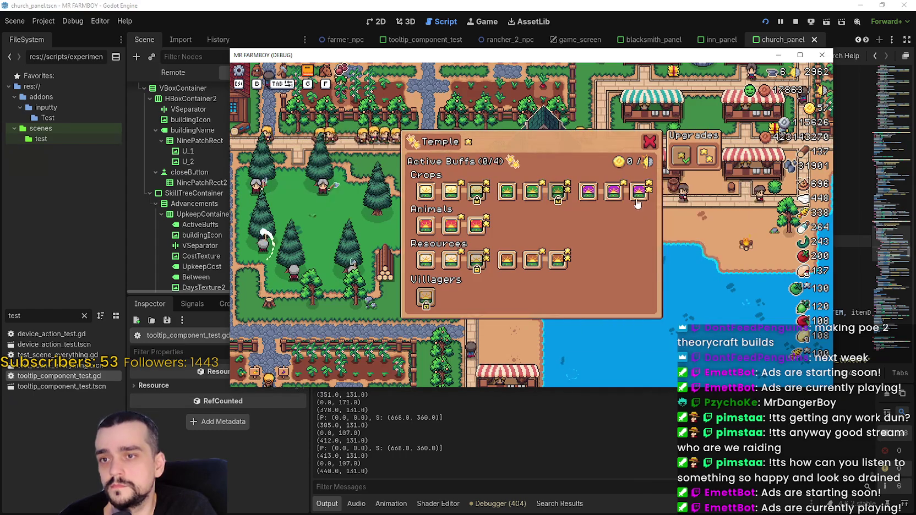
pyautogui.moveTo(624, 200)
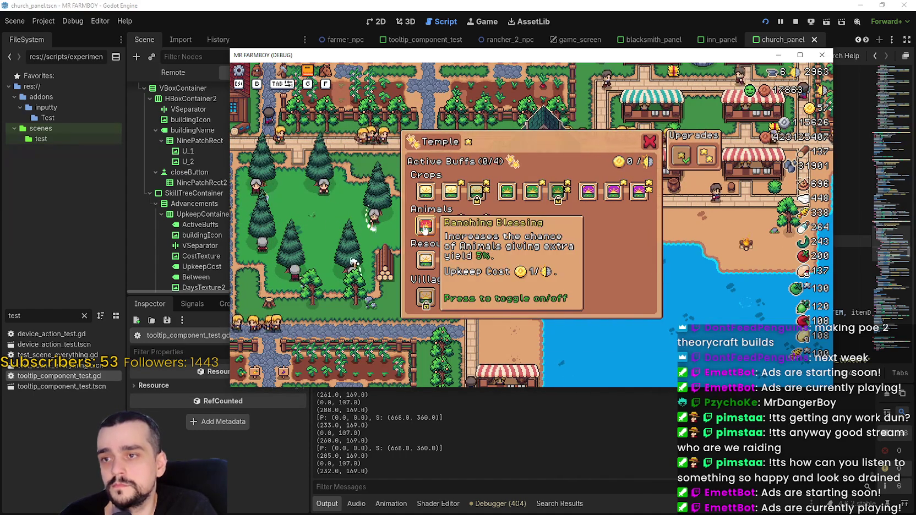
pyautogui.moveTo(478, 192)
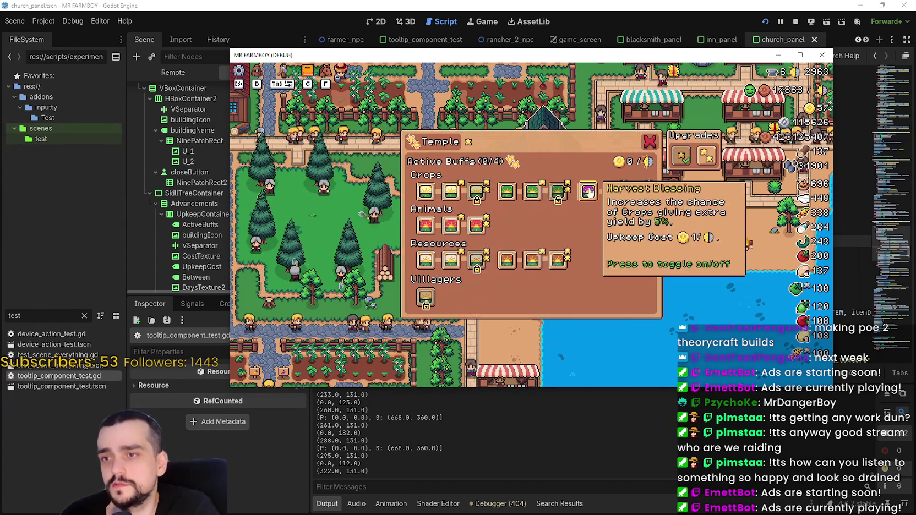
pyautogui.moveTo(527, 193)
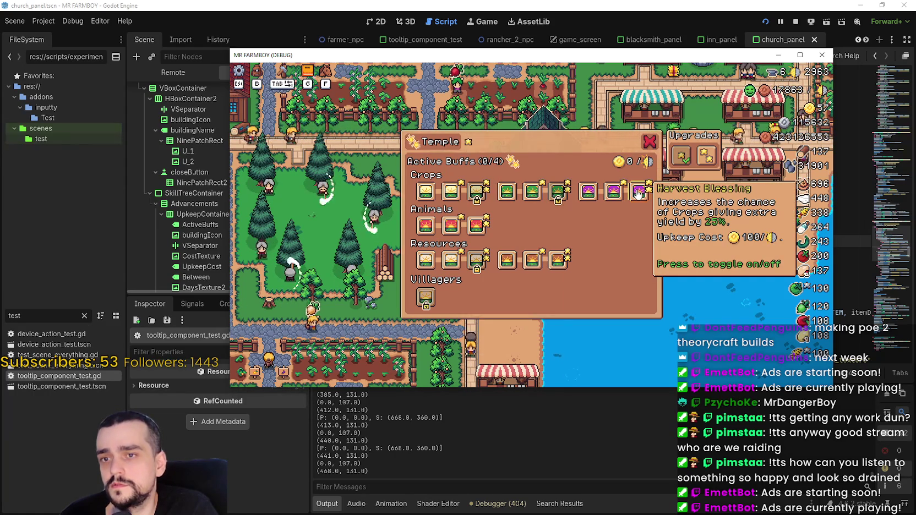
pyautogui.moveTo(589, 194)
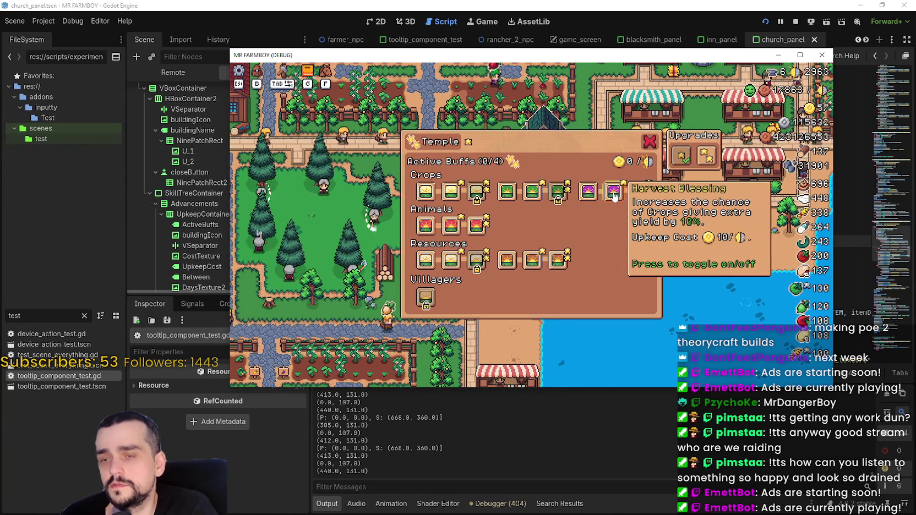
pyautogui.moveTo(474, 195)
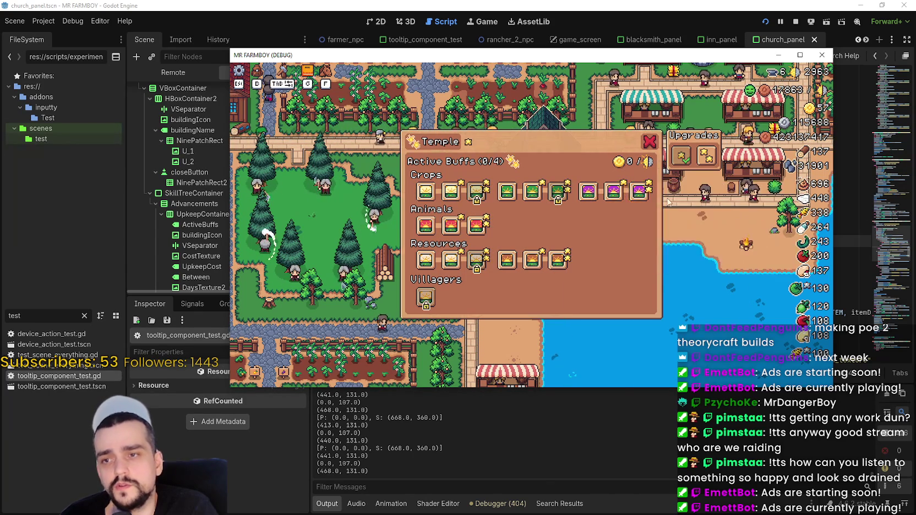
pyautogui.moveTo(446, 234)
pyautogui.moveTo(482, 233)
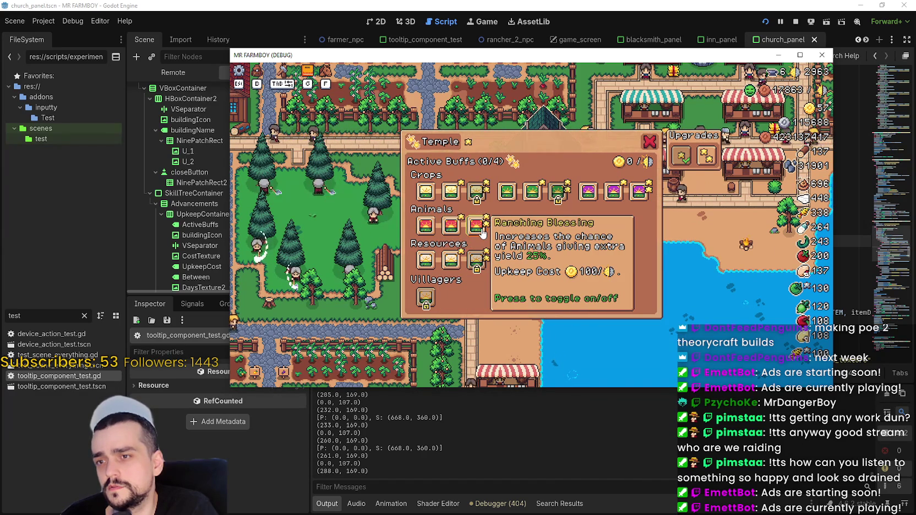
pyautogui.moveTo(480, 266)
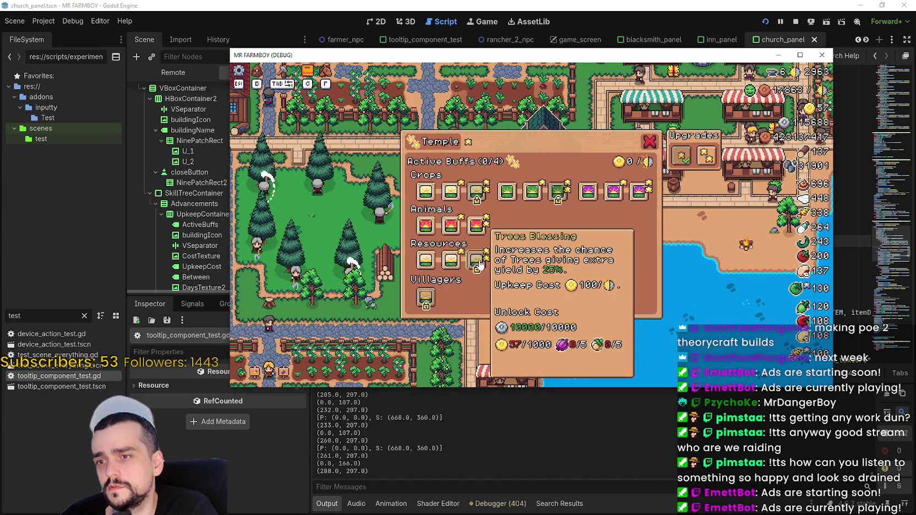
pyautogui.moveTo(559, 265)
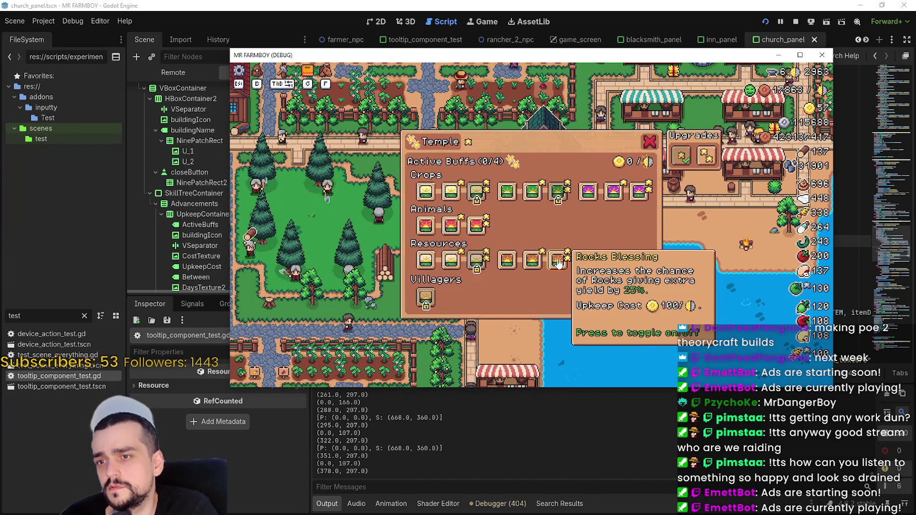
pyautogui.moveTo(417, 300)
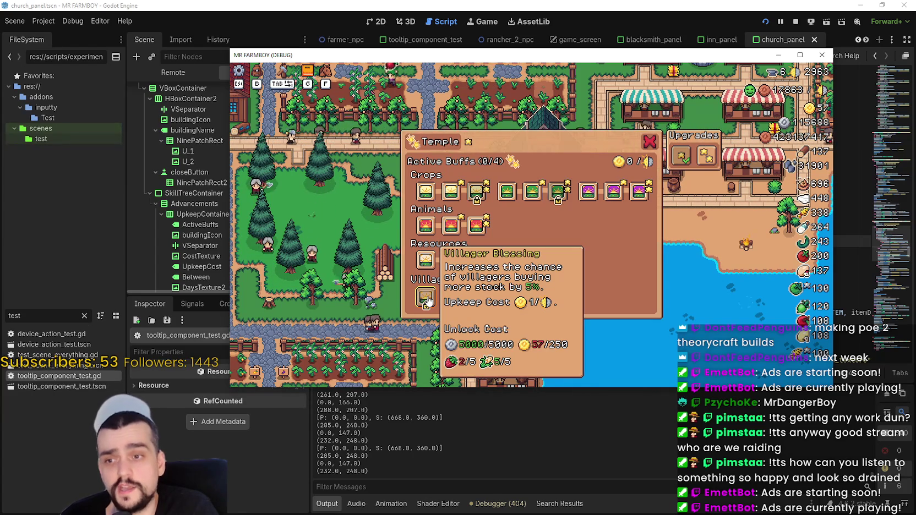
pyautogui.moveTo(429, 267)
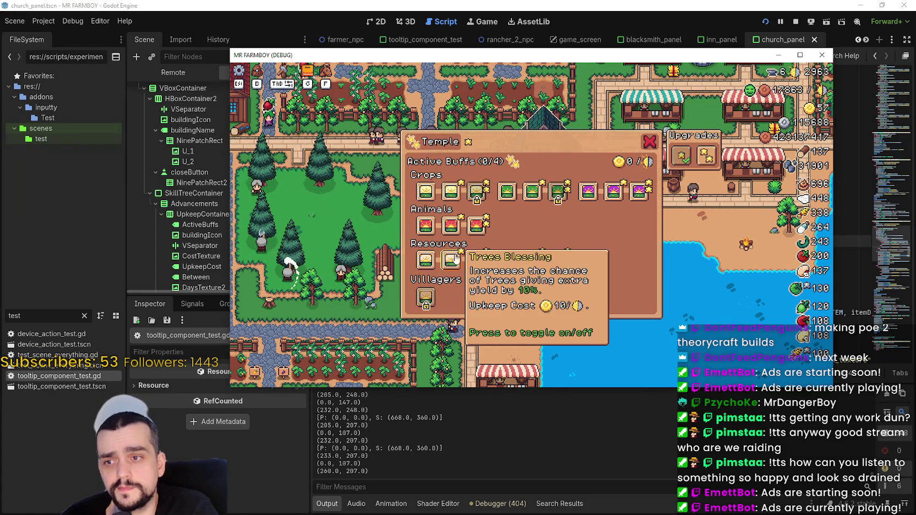
pyautogui.moveTo(435, 198)
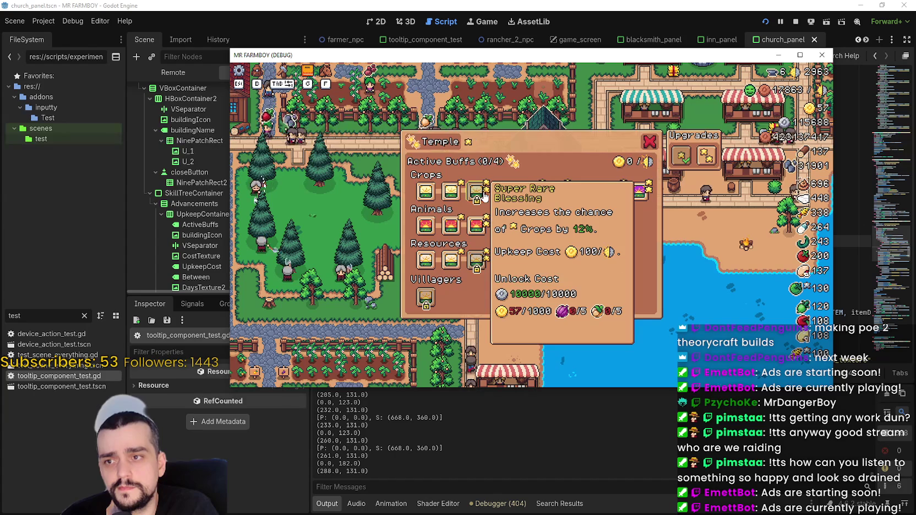